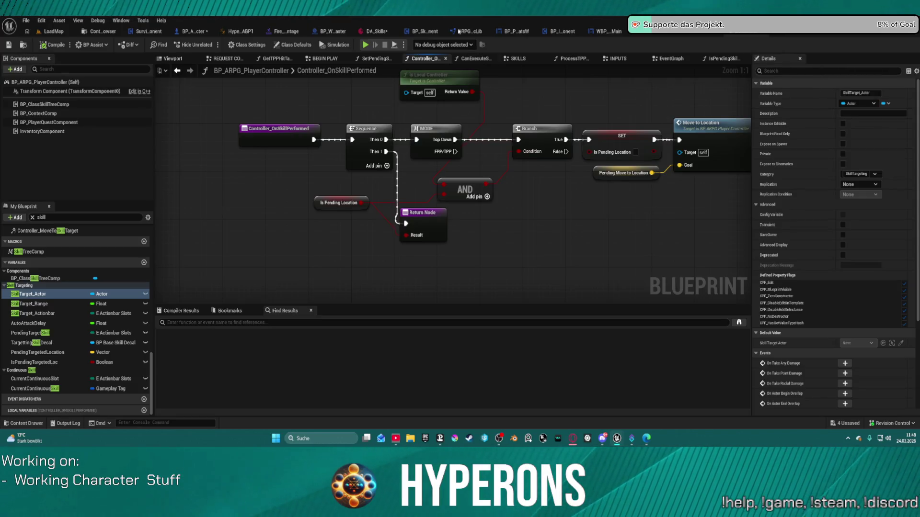
# Review the player controller's IsPendingSkillTarget? function graph
pyautogui.scroll(-3, 615, 274)
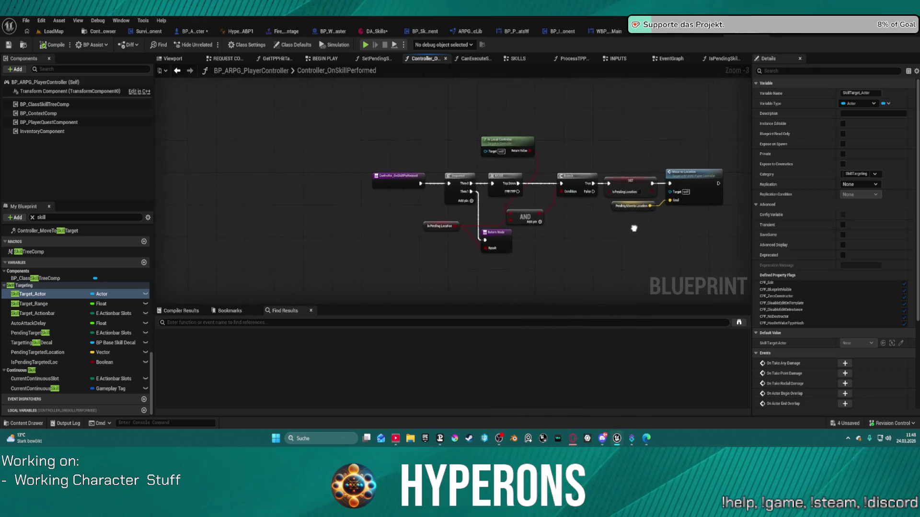
pyautogui.scroll(3, 69, 263)
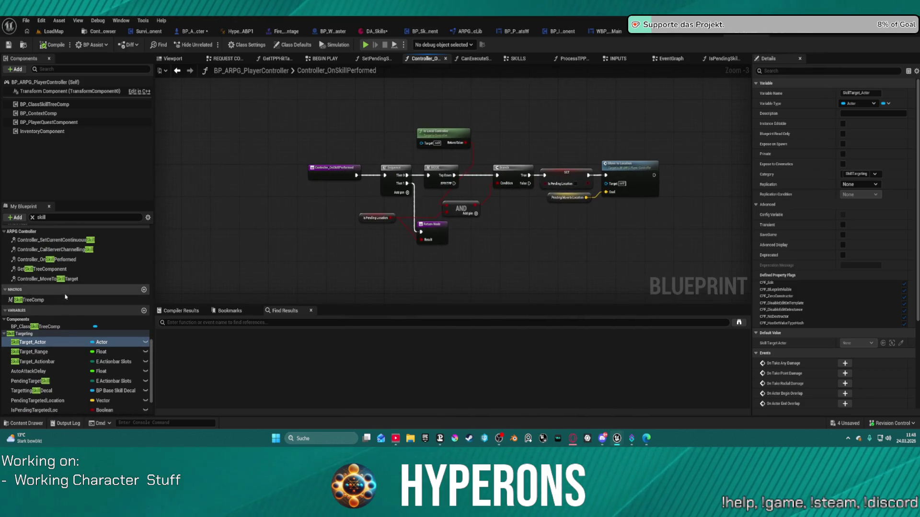
pyautogui.scroll(4, 70, 263)
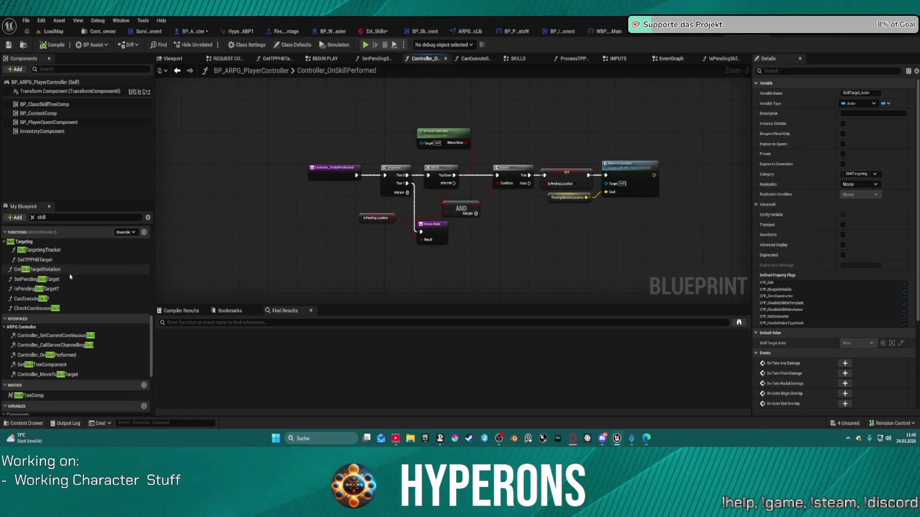
pyautogui.doubleClick(75, 288)
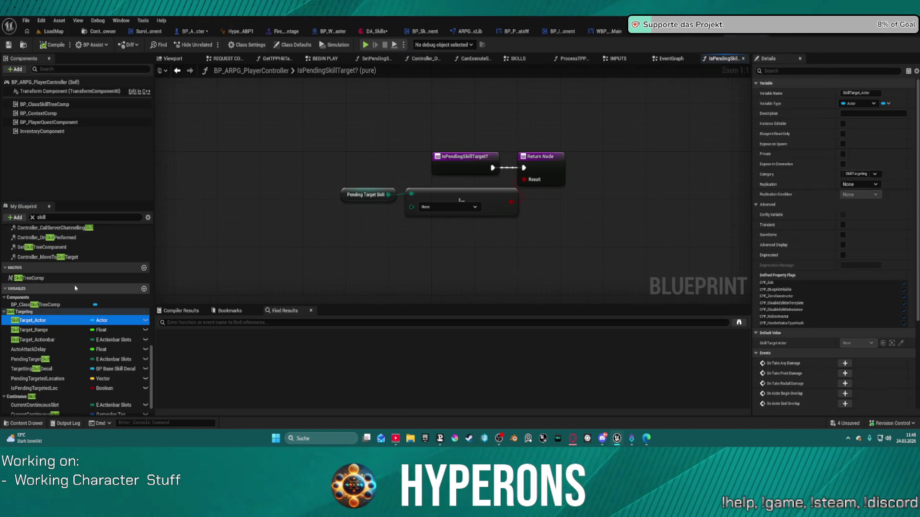
pyautogui.scroll(4, 82, 271)
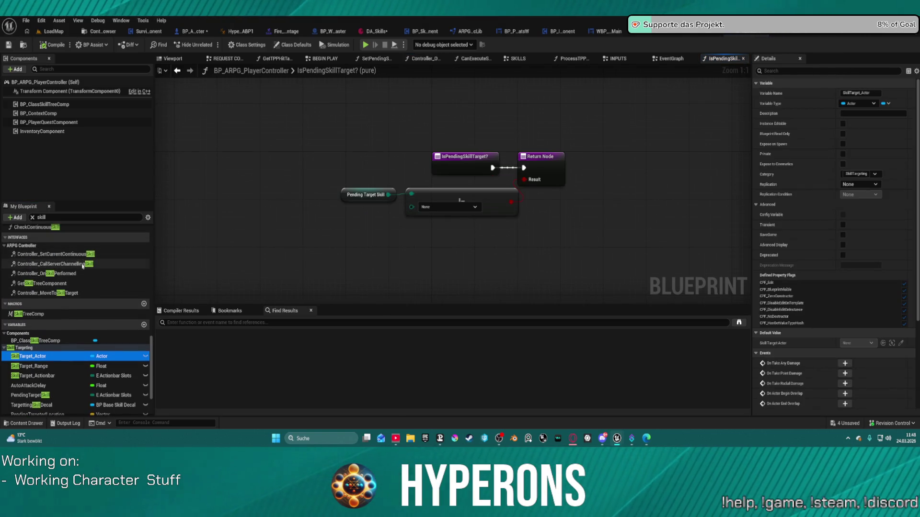
pyautogui.scroll(2, 83, 266)
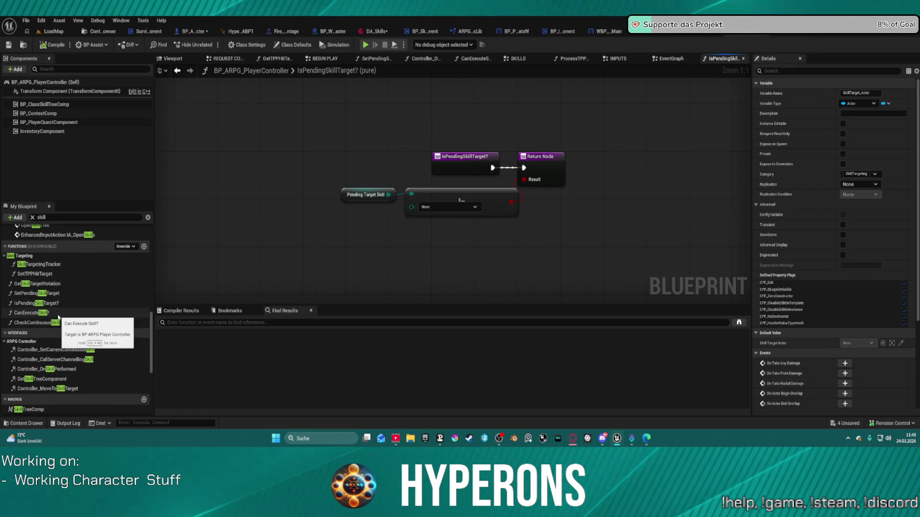
# Review the CanExecuteSkill? and CheckContinuousSkill function graphs, framing CheckContinuousSkill's nodes
pyautogui.doubleClick(58, 313)
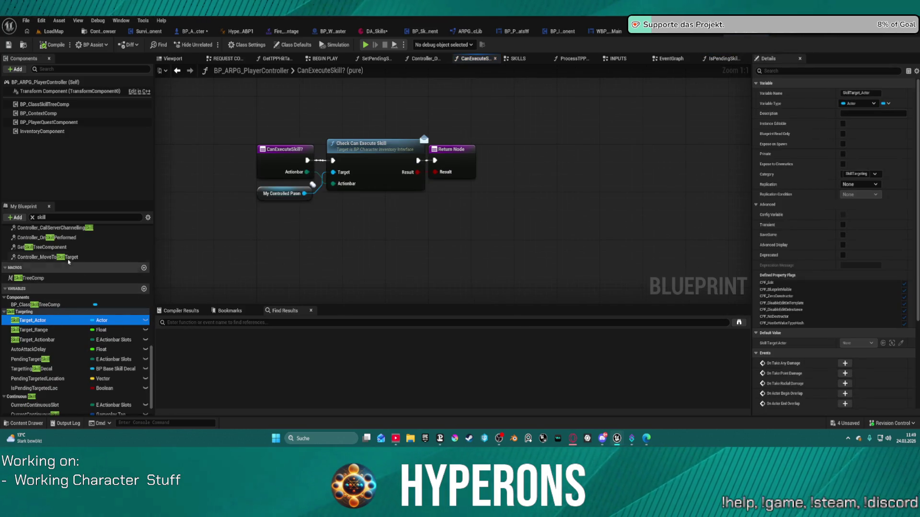
pyautogui.scroll(1, 100, 248)
pyautogui.scroll(1, 100, 249)
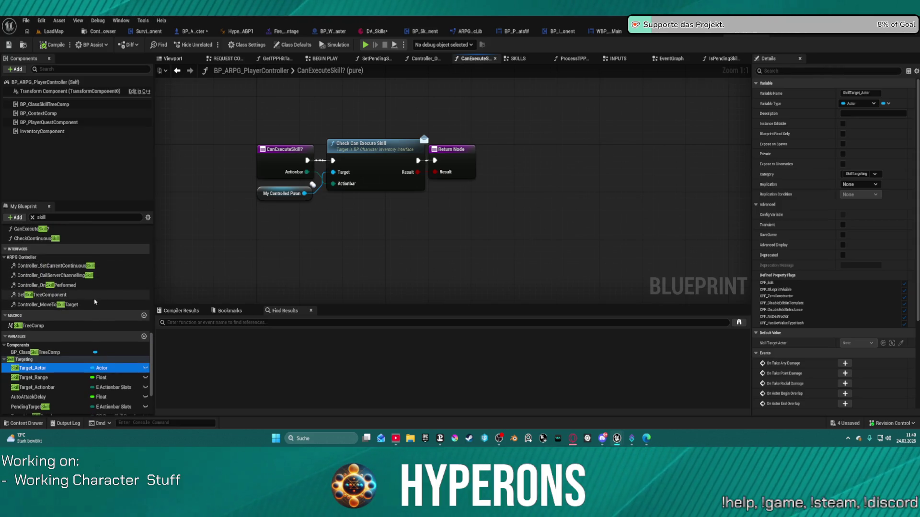
pyautogui.doubleClick(48, 239)
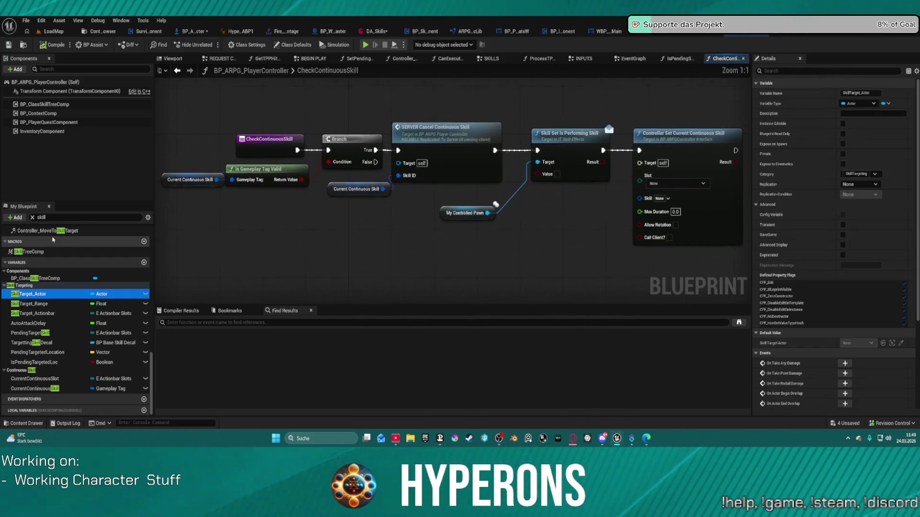
pyautogui.moveTo(509, 228); pyautogui.dragTo(484, 232)
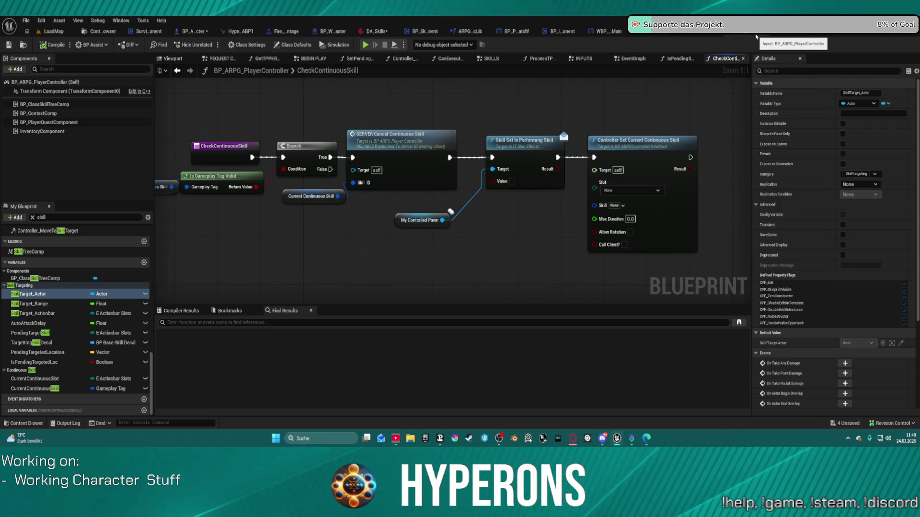
pyautogui.click(309, 32)
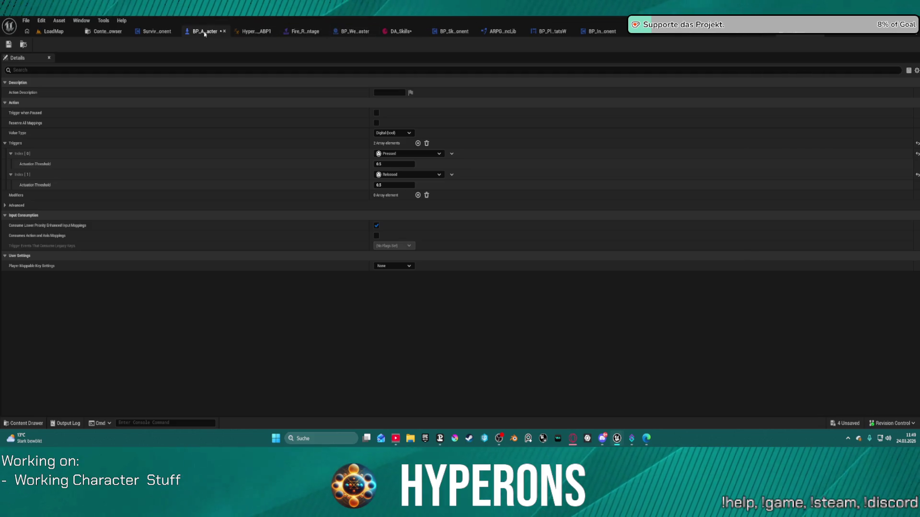
# Bring up BP_ARPG_Character's event graph and zoom into it
pyautogui.click(205, 33)
pyautogui.scroll(-5, 470, 240)
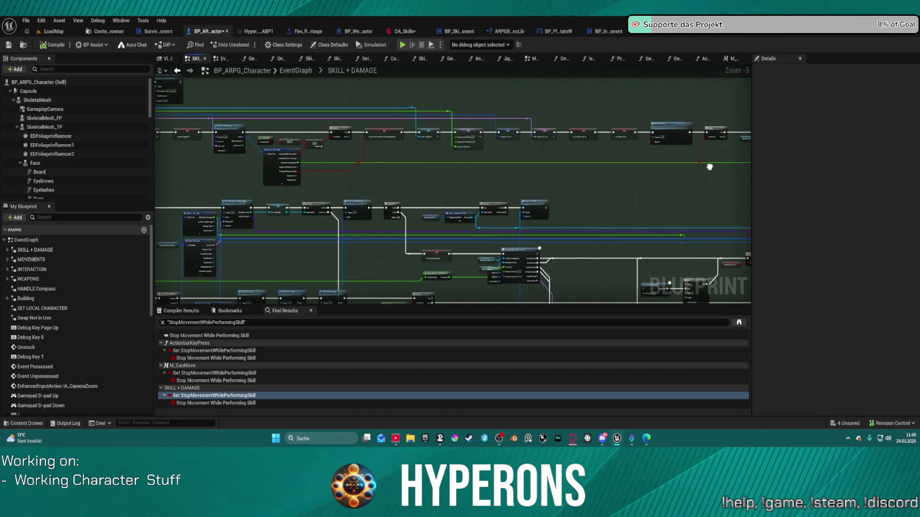
pyautogui.scroll(4, 505, 124)
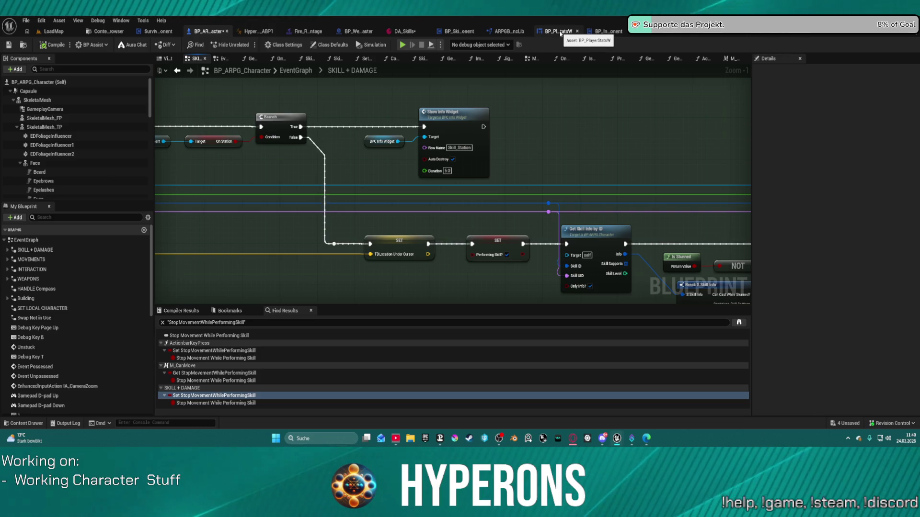
# Close the BP_PlayerStatsW and library asset tabs
pyautogui.middleClick(560, 32)
pyautogui.middleClick(522, 32)
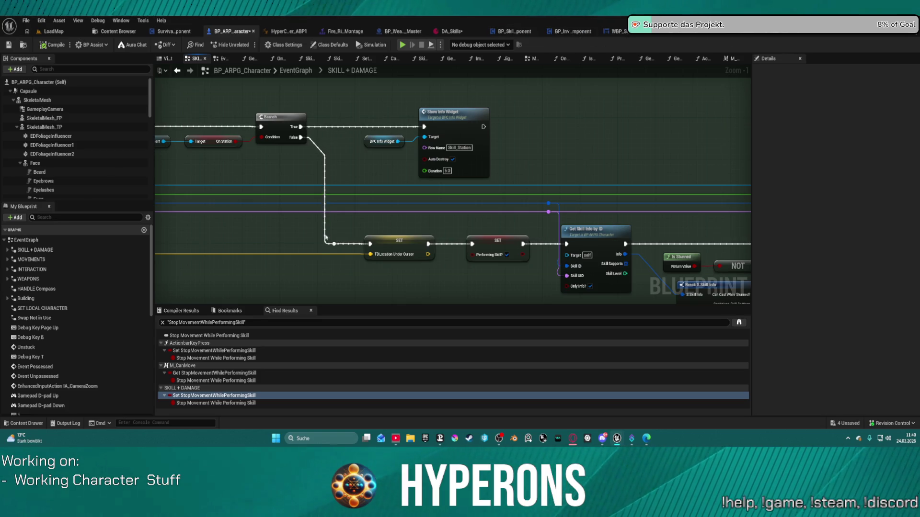
pyautogui.scroll(-3, 352, 125)
pyautogui.scroll(-6, 351, 125)
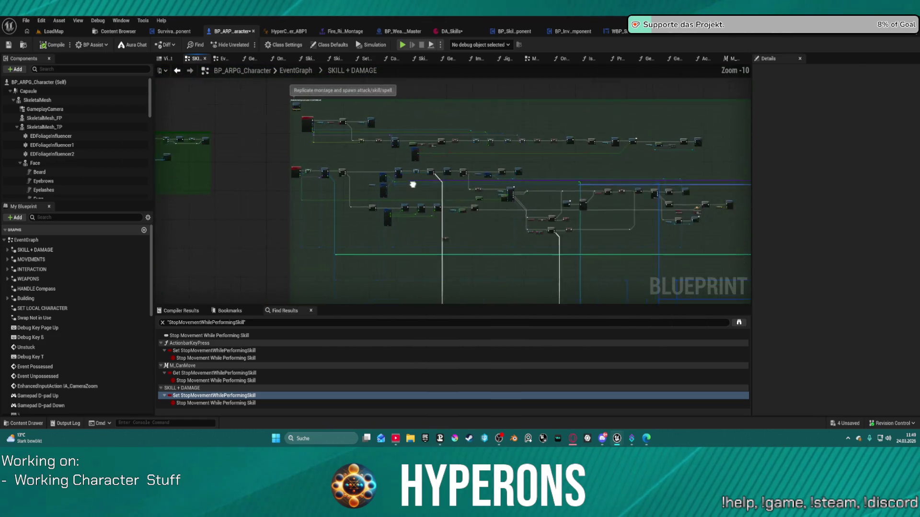
pyautogui.moveTo(413, 184); pyautogui.dragTo(316, 168)
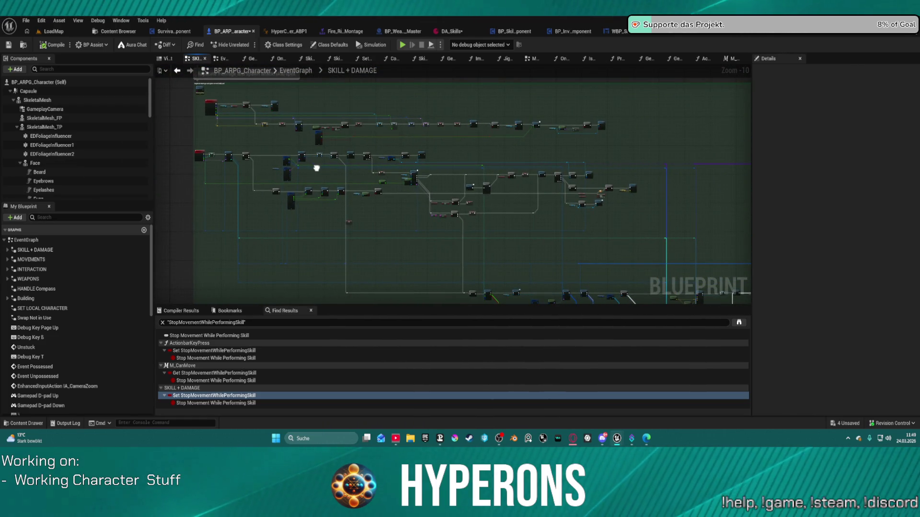
pyautogui.scroll(-10, 76, 268)
pyautogui.click(68, 218)
pyautogui.write('skill')
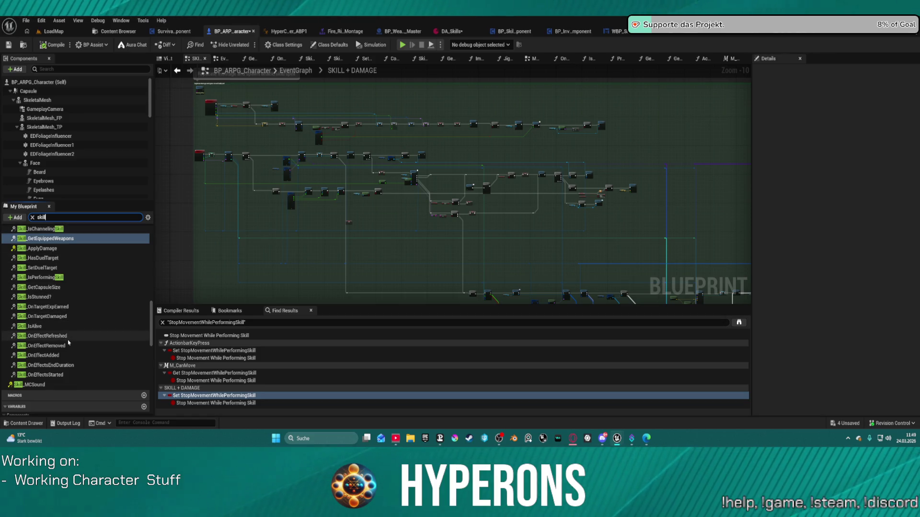
pyautogui.scroll(5, 37, 304)
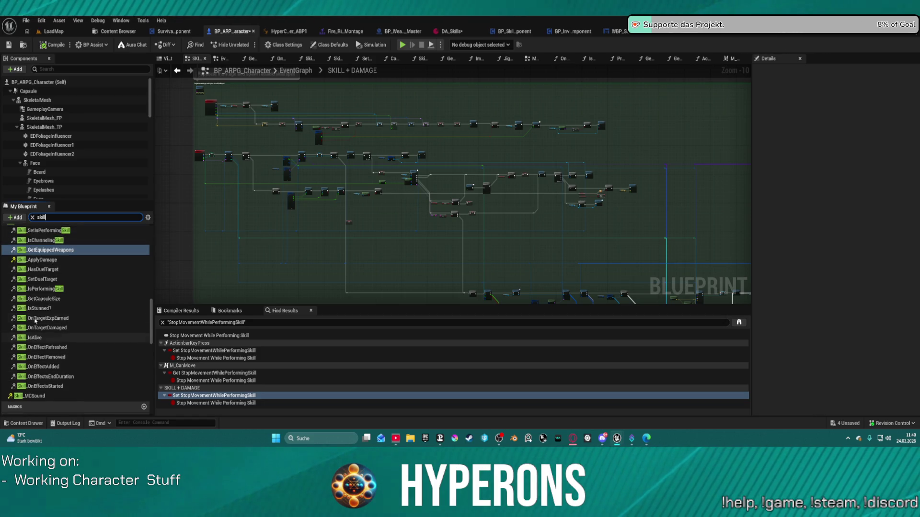
pyautogui.scroll(5, 37, 304)
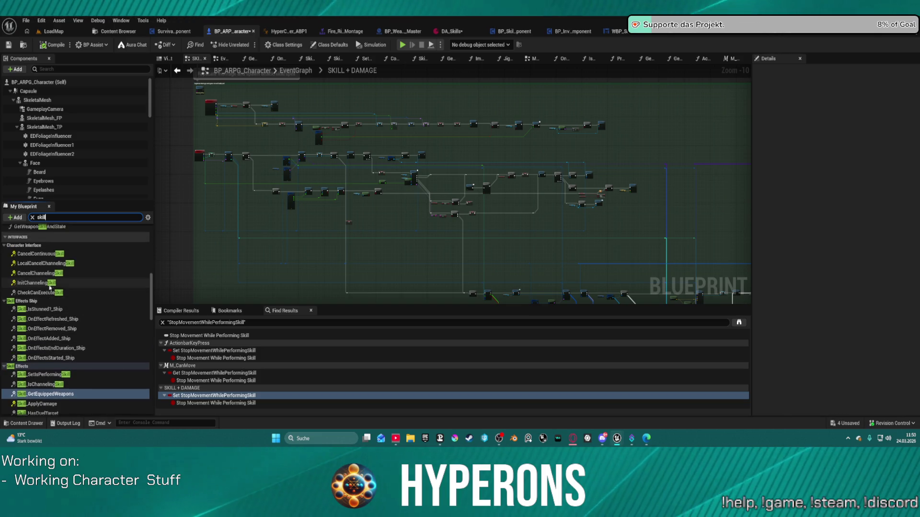
pyautogui.scroll(5, 52, 276)
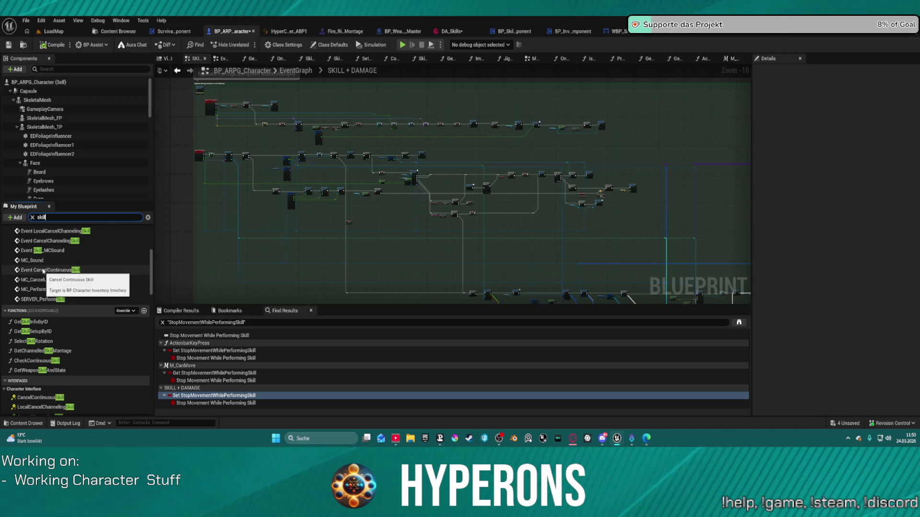
pyautogui.scroll(3, 51, 260)
pyautogui.scroll(3, 51, 260)
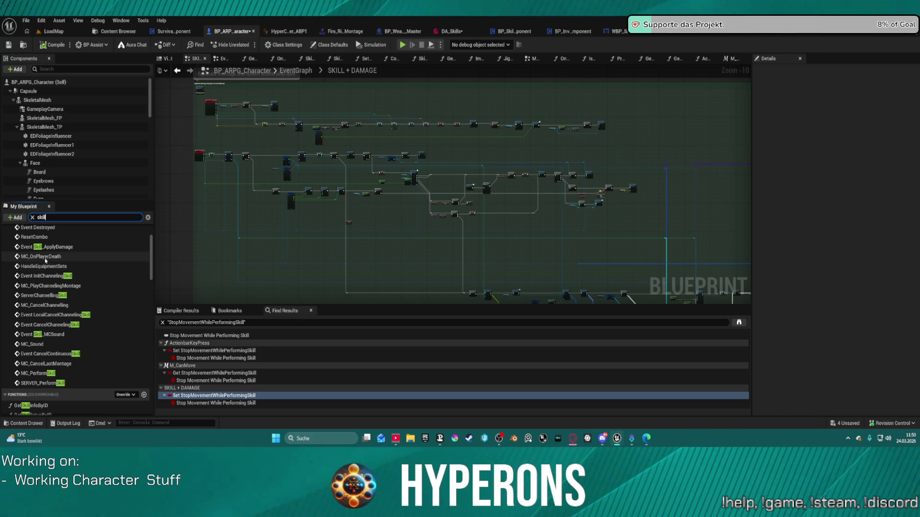
pyautogui.scroll(5, 55, 258)
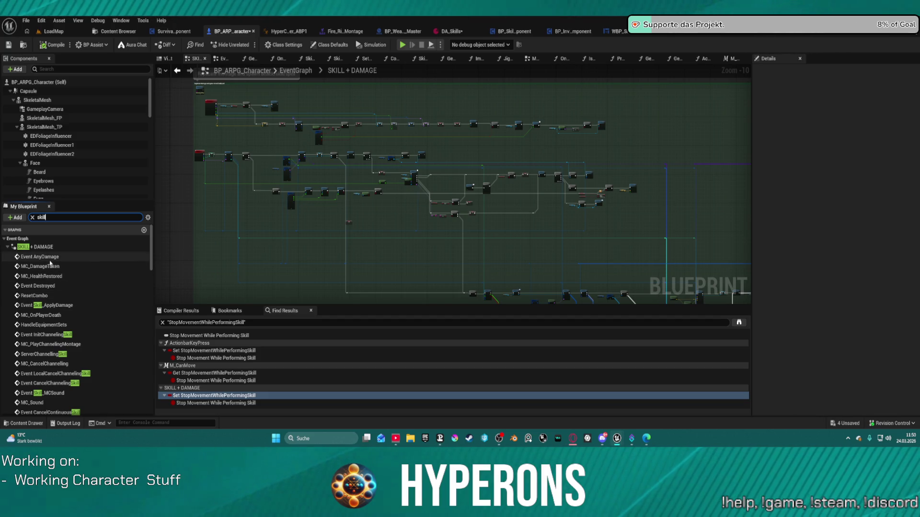
pyautogui.scroll(-3, 68, 339)
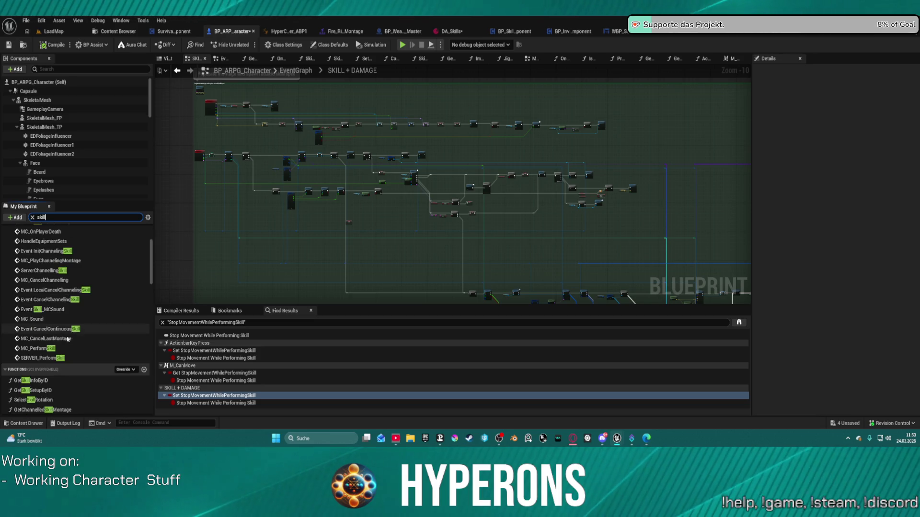
pyautogui.click(43, 348)
# Follow MC_PerformSkill's flow past SERVER Block, Branch and Queue Next Movement Mode nodes
pyautogui.doubleClick(43, 348)
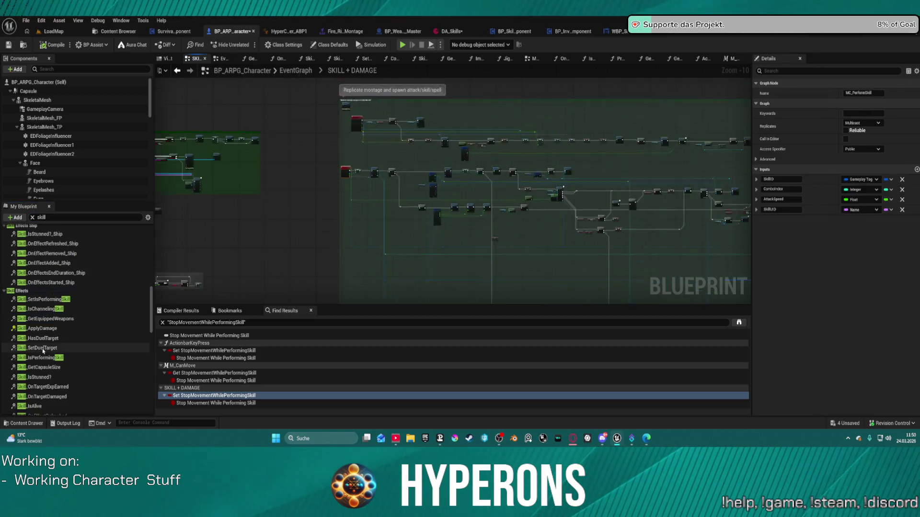
pyautogui.scroll(-2, 84, 356)
pyautogui.scroll(-5, 84, 357)
pyautogui.moveTo(671, 145)
pyautogui.mouseDown()
pyautogui.moveTo(329, 235)
pyautogui.moveTo(377, 298)
pyautogui.moveTo(409, 286)
pyautogui.moveTo(585, 288)
pyautogui.moveTo(554, 291)
pyautogui.moveTo(479, 326)
pyautogui.moveTo(455, 296)
pyautogui.moveTo(149, 322)
pyautogui.mouseUp()
pyautogui.moveTo(742, 152)
pyautogui.mouseDown()
pyautogui.moveTo(139, 167)
pyautogui.moveTo(168, 171)
pyautogui.mouseUp()
pyautogui.moveTo(695, 168); pyautogui.dragTo(196, 172)
pyautogui.moveTo(623, 172); pyautogui.dragTo(402, 177)
# Select the On Skill Started call and open its OnSkillStarted event in BP_MainEquipment
pyautogui.scroll(-4, 240, 147)
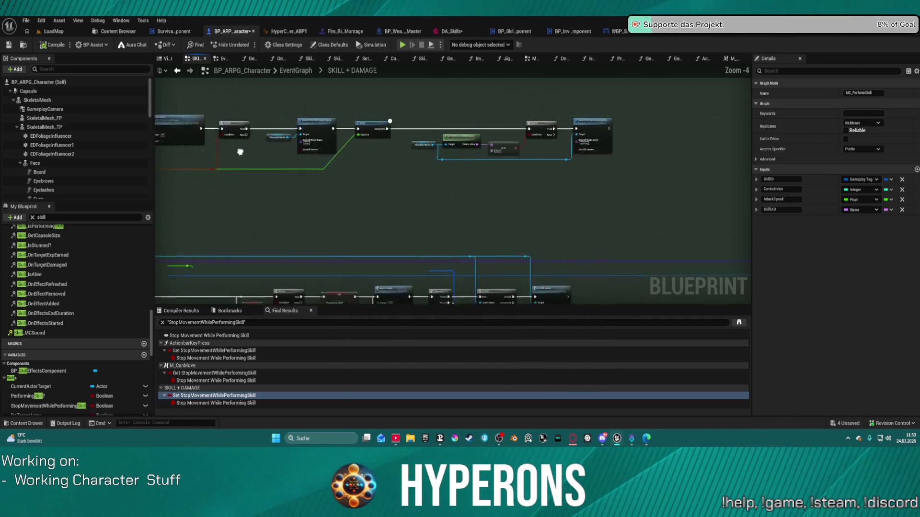
pyautogui.scroll(3, 500, 134)
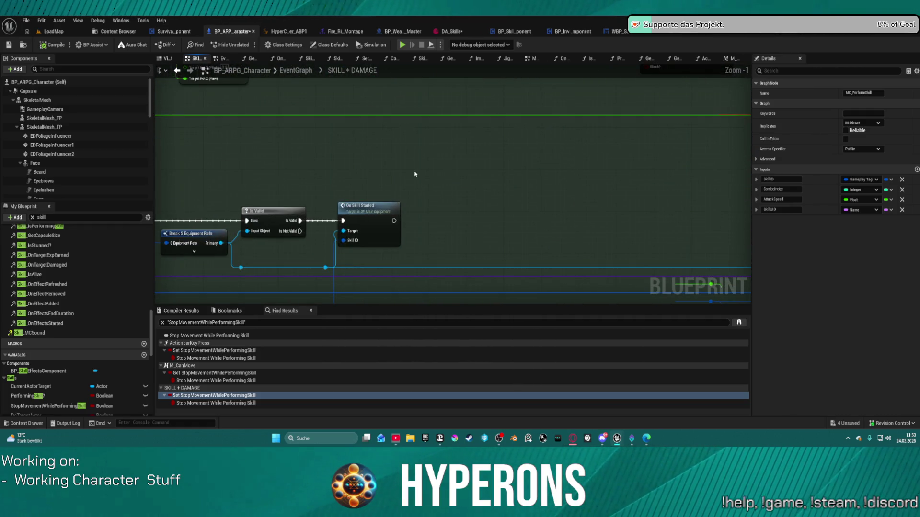
pyautogui.moveTo(386, 201); pyautogui.dragTo(479, 154)
pyautogui.scroll(2, 522, 127)
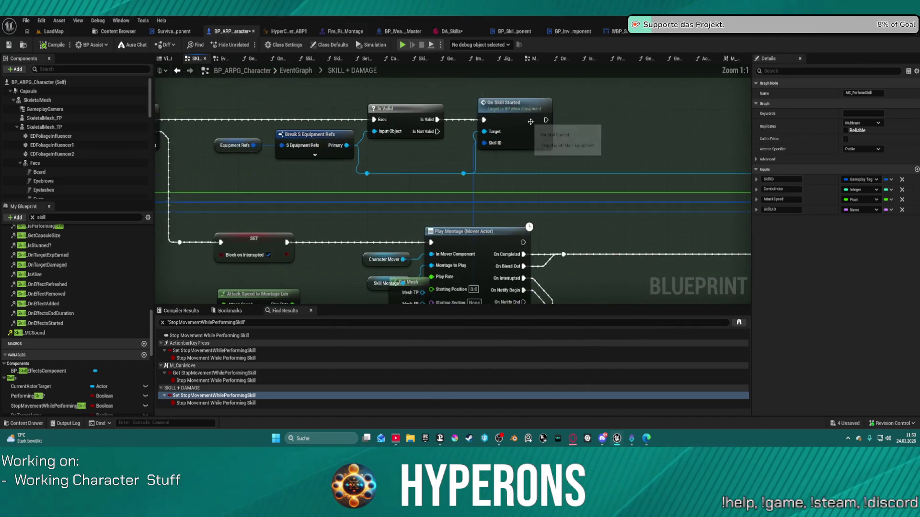
pyautogui.moveTo(522, 126)
pyautogui.mouseDown()
pyautogui.moveTo(811, 154)
pyautogui.moveTo(529, 133)
pyautogui.mouseUp()
pyautogui.click(529, 133)
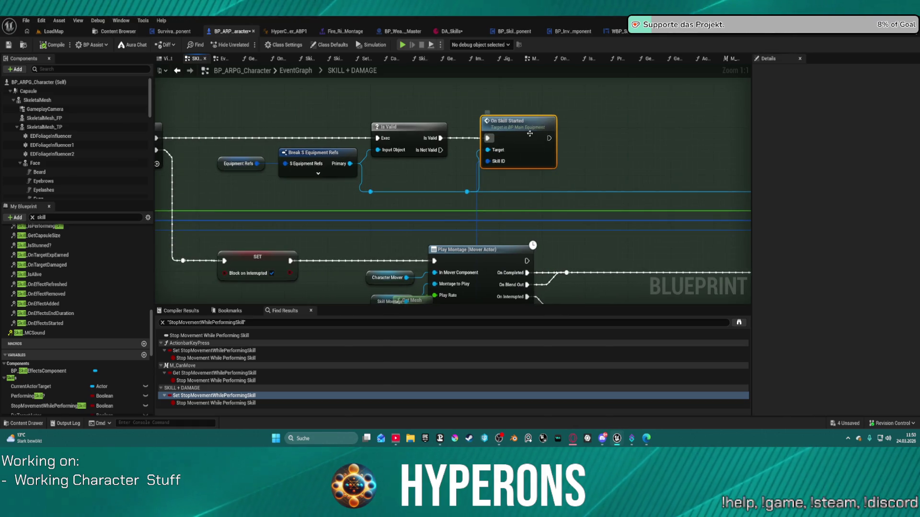
pyautogui.doubleClick(530, 133)
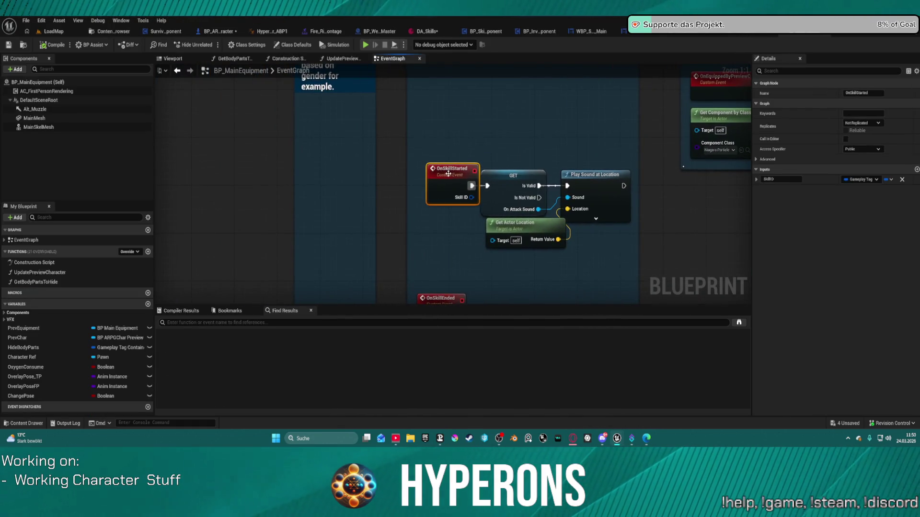
# Move the Play Sound comment group below the upper comment, then return to BP_ARPG_Character's SKILL + DAMAGE graph
pyautogui.click(594, 175)
pyautogui.scroll(-3, 424, 154)
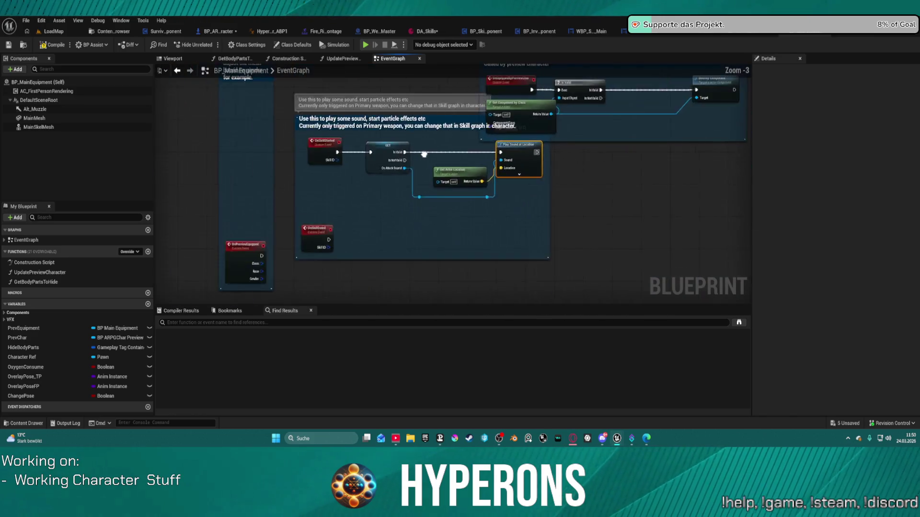
pyautogui.scroll(-1, 445, 126)
pyautogui.moveTo(416, 131); pyautogui.dragTo(424, 170)
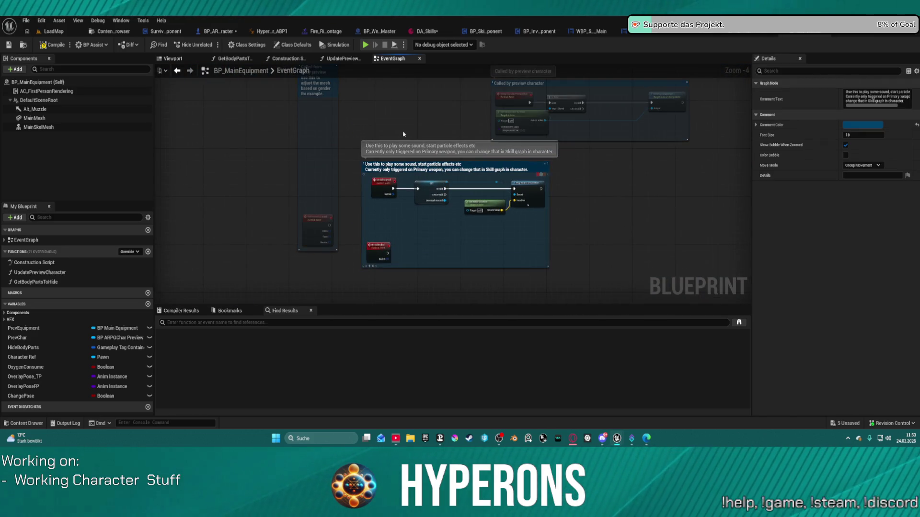
pyautogui.click(177, 71)
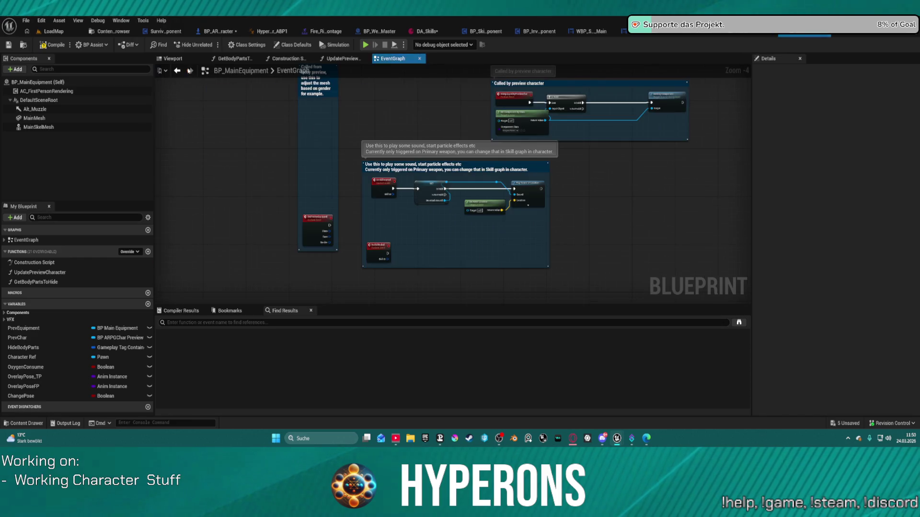
pyautogui.click(177, 71)
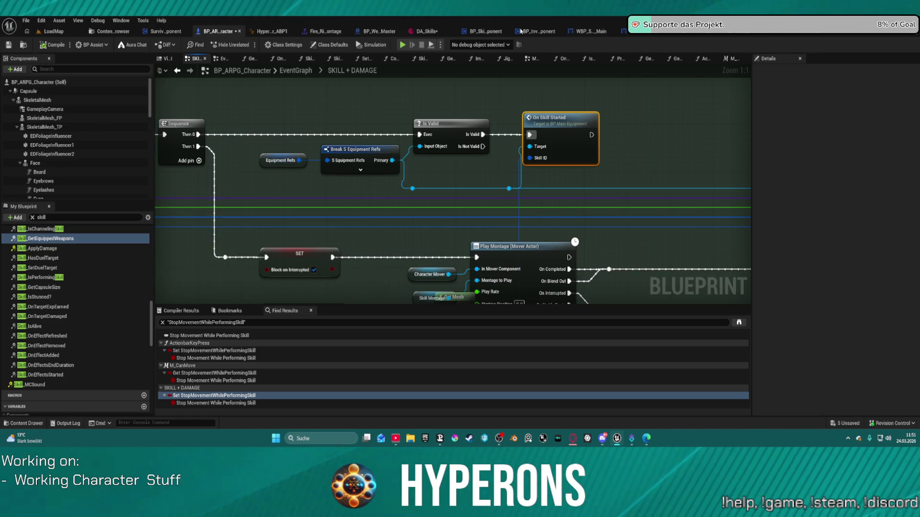
# Move Get Mesh clear of Skill Montage and nudge Branch and Jig Move to Location upward
pyautogui.moveTo(387, 174)
pyautogui.mouseDown()
pyautogui.moveTo(351, 208)
pyautogui.moveTo(401, 207)
pyautogui.mouseUp()
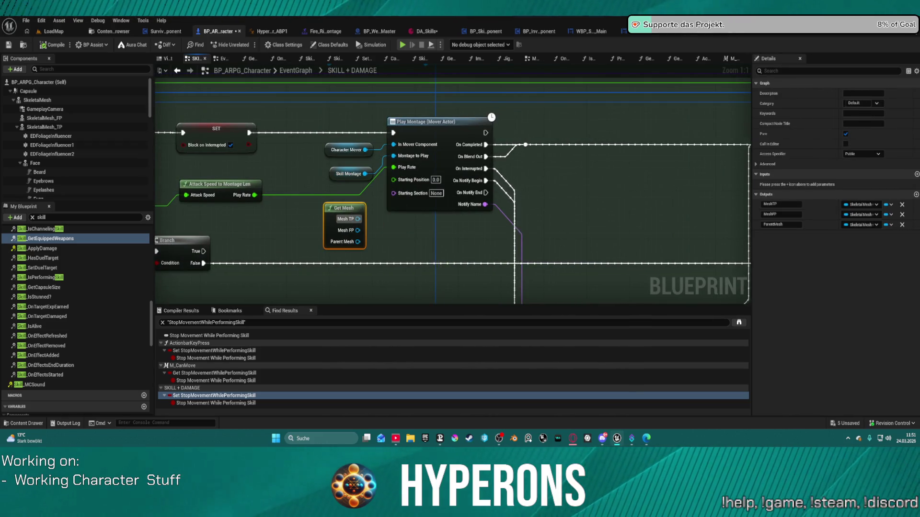
pyautogui.moveTo(627, 196)
pyautogui.mouseDown()
pyautogui.moveTo(718, 191)
pyautogui.moveTo(575, 201)
pyautogui.moveTo(601, 258)
pyautogui.moveTo(425, 195)
pyautogui.moveTo(581, 175)
pyautogui.moveTo(648, 211)
pyautogui.moveTo(525, 211)
pyautogui.moveTo(661, 214)
pyautogui.moveTo(665, 190)
pyautogui.moveTo(653, 139)
pyautogui.moveTo(747, 143)
pyautogui.moveTo(749, 194)
pyautogui.moveTo(360, 156)
pyautogui.moveTo(303, 188)
pyautogui.moveTo(312, 167)
pyautogui.mouseUp()
pyautogui.scroll(-2, 661, 213)
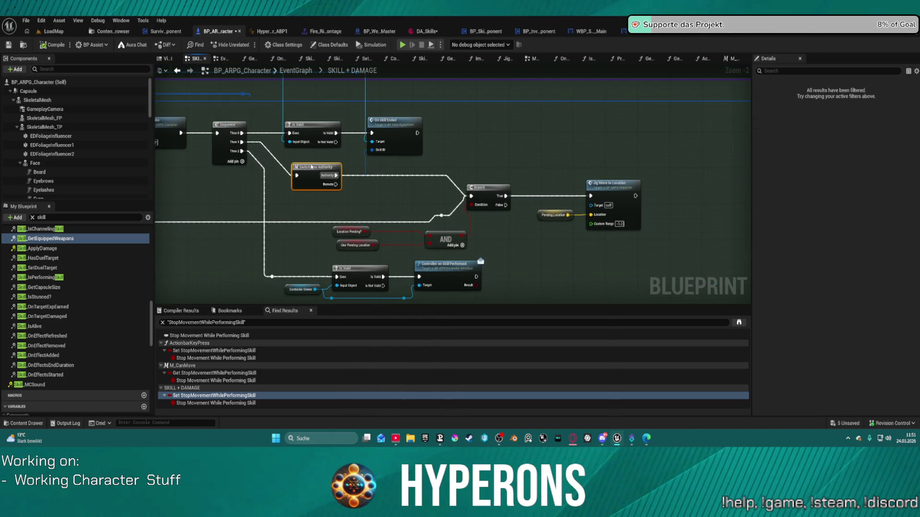
pyautogui.moveTo(488, 185); pyautogui.dragTo(495, 177)
pyautogui.moveTo(601, 189); pyautogui.dragTo(617, 182)
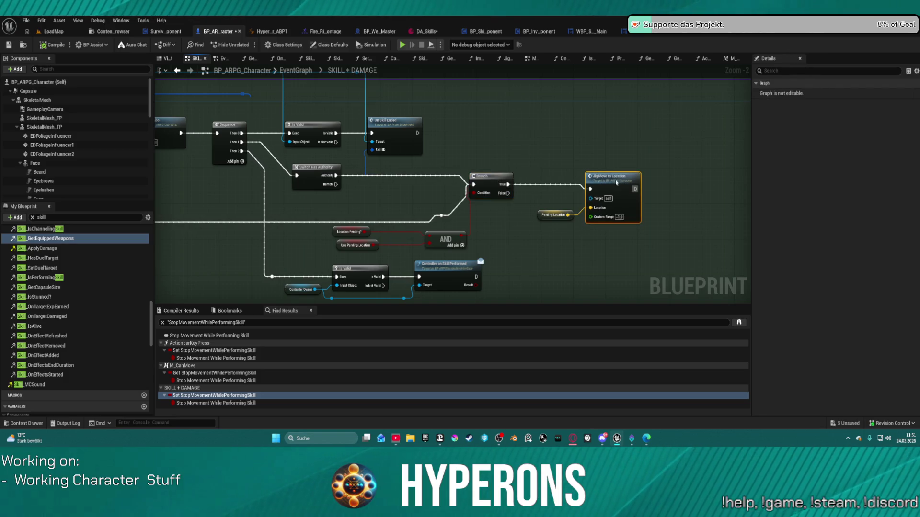
# Survey the SpawnActor and effects sections, frame the whole SKILL + DAMAGE comment, and play-test
pyautogui.moveTo(588, 257)
pyautogui.mouseDown()
pyautogui.moveTo(601, 165)
pyautogui.moveTo(506, 199)
pyautogui.mouseUp()
pyautogui.moveTo(677, 184)
pyautogui.mouseDown()
pyautogui.moveTo(688, 175)
pyautogui.moveTo(522, 139)
pyautogui.moveTo(480, 292)
pyautogui.moveTo(438, 210)
pyautogui.mouseUp()
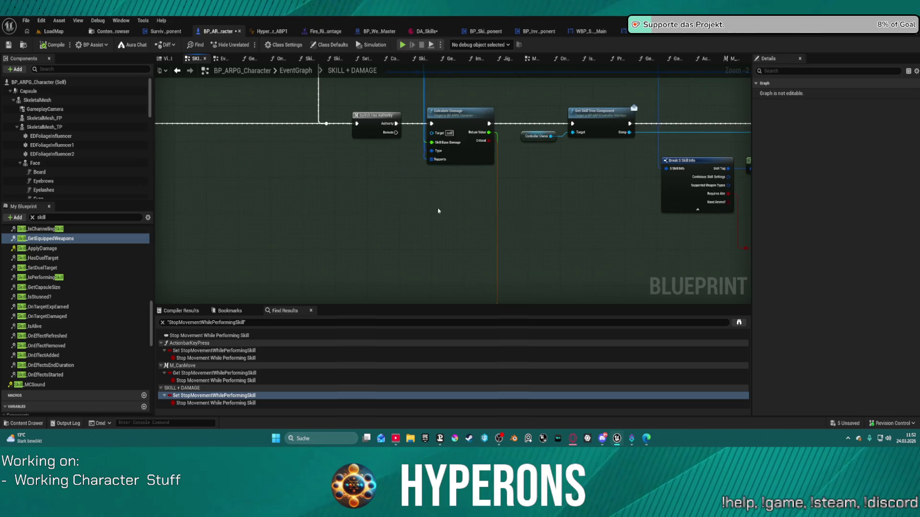
pyautogui.moveTo(614, 213); pyautogui.dragTo(520, 235)
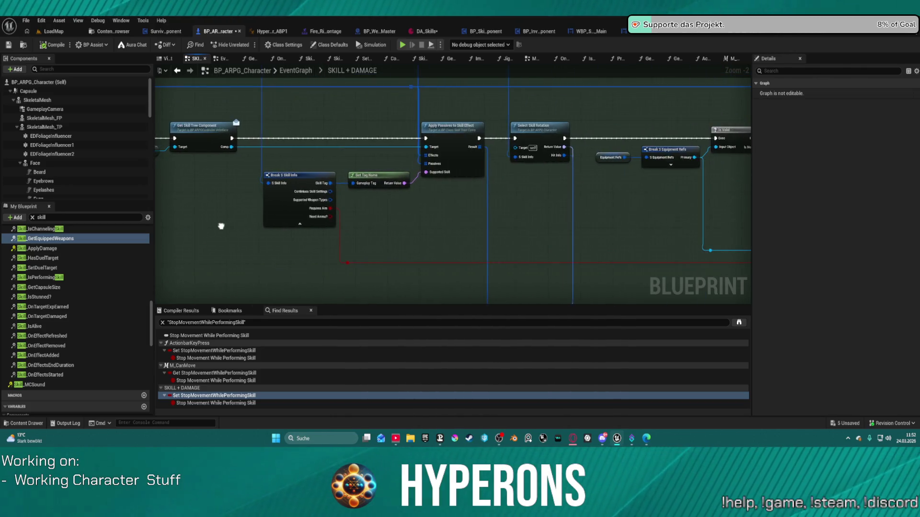
pyautogui.moveTo(219, 226); pyautogui.dragTo(184, 230)
pyautogui.moveTo(622, 220); pyautogui.dragTo(168, 192)
pyautogui.moveTo(421, 186); pyautogui.dragTo(197, 216)
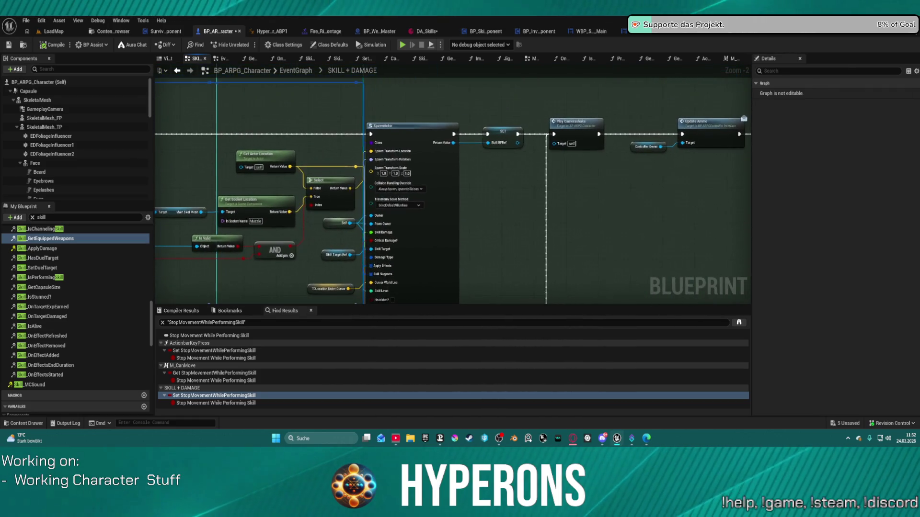
pyautogui.moveTo(664, 202); pyautogui.dragTo(246, 165)
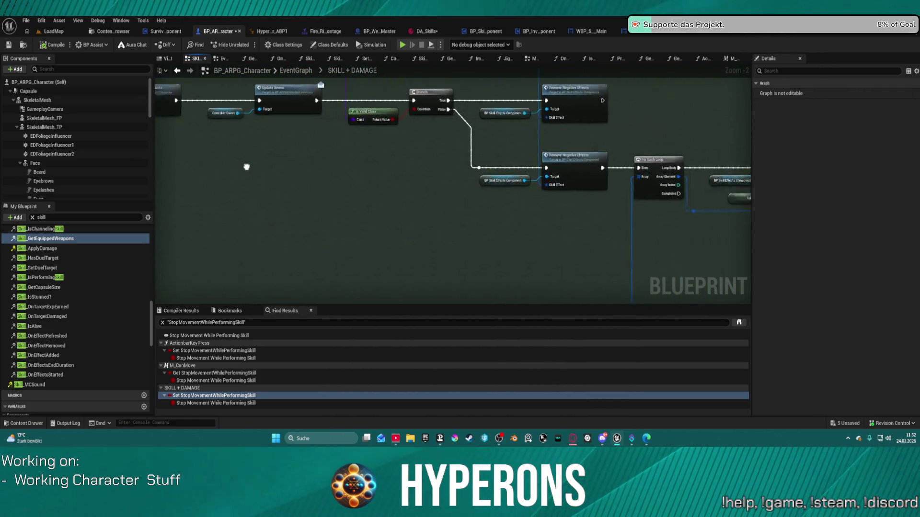
pyautogui.moveTo(661, 205); pyautogui.dragTo(452, 219)
pyautogui.moveTo(383, 250); pyautogui.dragTo(421, 240)
pyautogui.moveTo(240, 167)
pyautogui.mouseDown()
pyautogui.moveTo(287, 177)
pyautogui.moveTo(290, 188)
pyautogui.moveTo(386, 225)
pyautogui.moveTo(618, 295)
pyautogui.mouseUp()
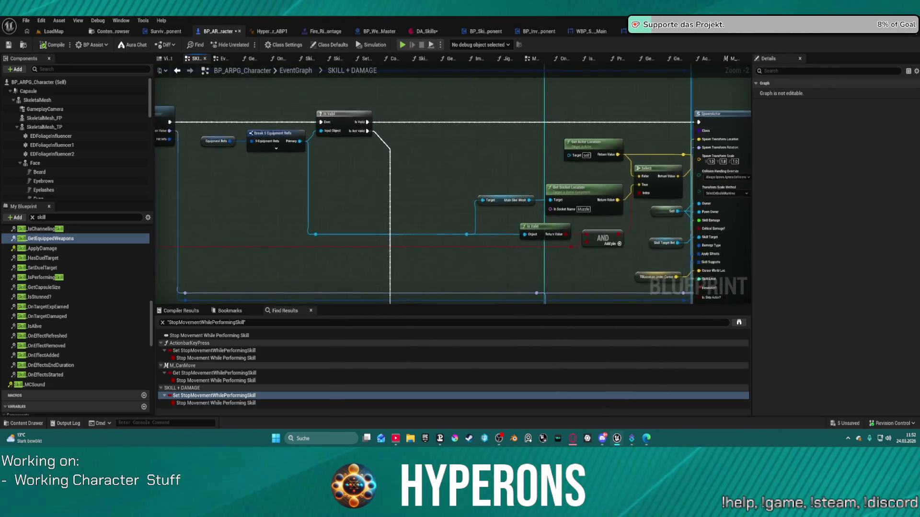
pyautogui.scroll(-7, 517, 211)
pyautogui.moveTo(518, 211)
pyautogui.mouseDown()
pyautogui.moveTo(661, 268)
pyautogui.moveTo(509, 60)
pyautogui.mouseUp()
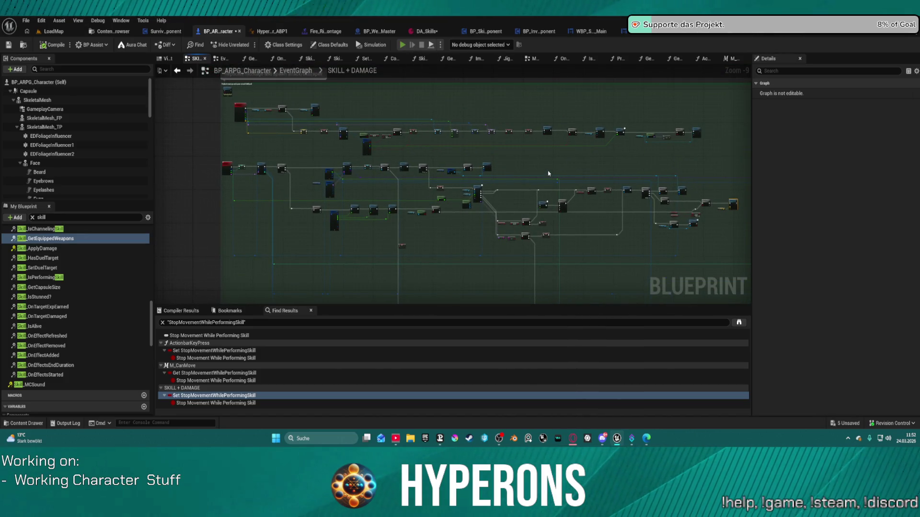
pyautogui.hotkey('alt', 'p')
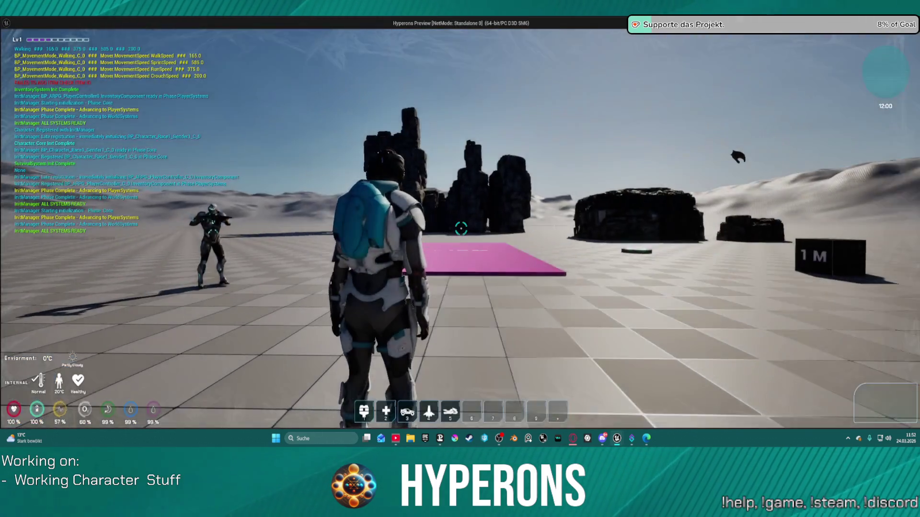
pyautogui.press('w')
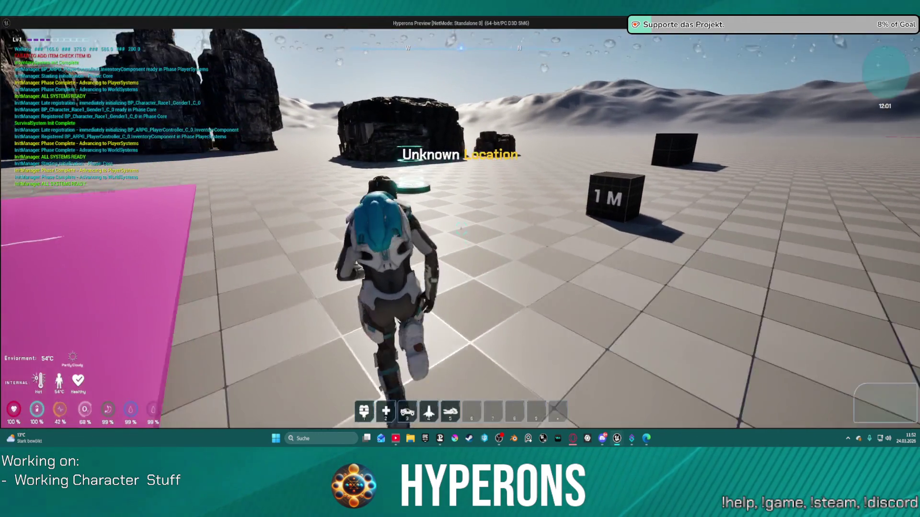
pyautogui.press('w')
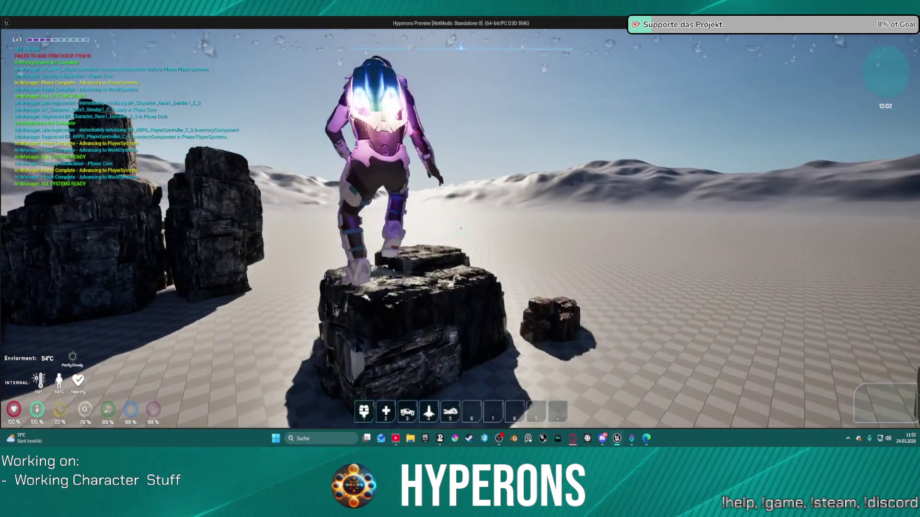
pyautogui.press('space')
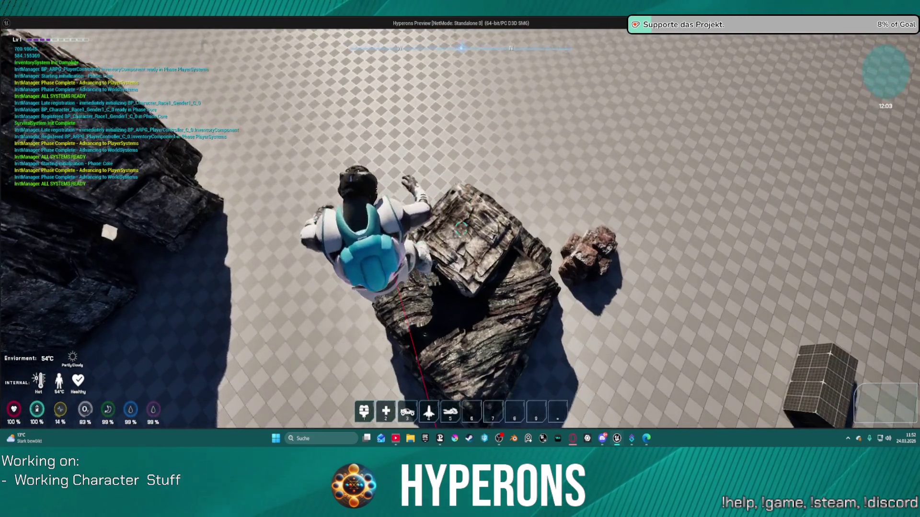
pyautogui.press('w')
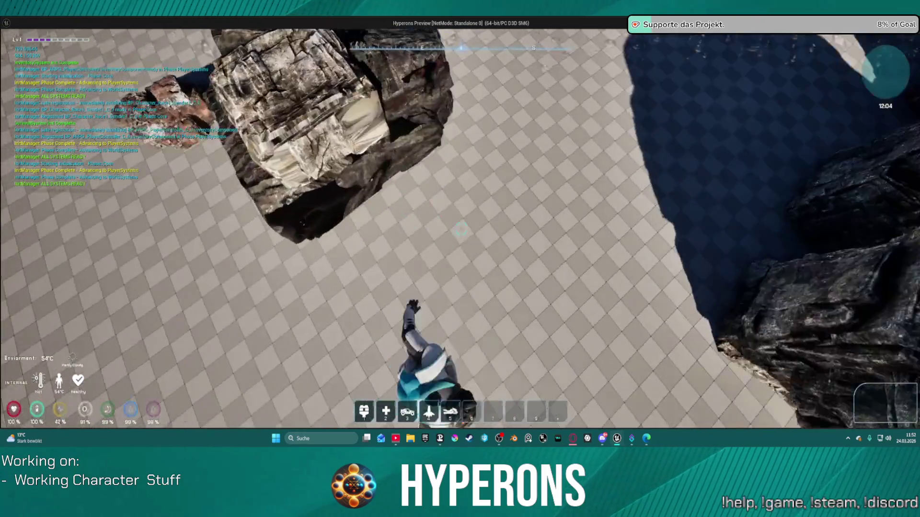
pyautogui.press('w')
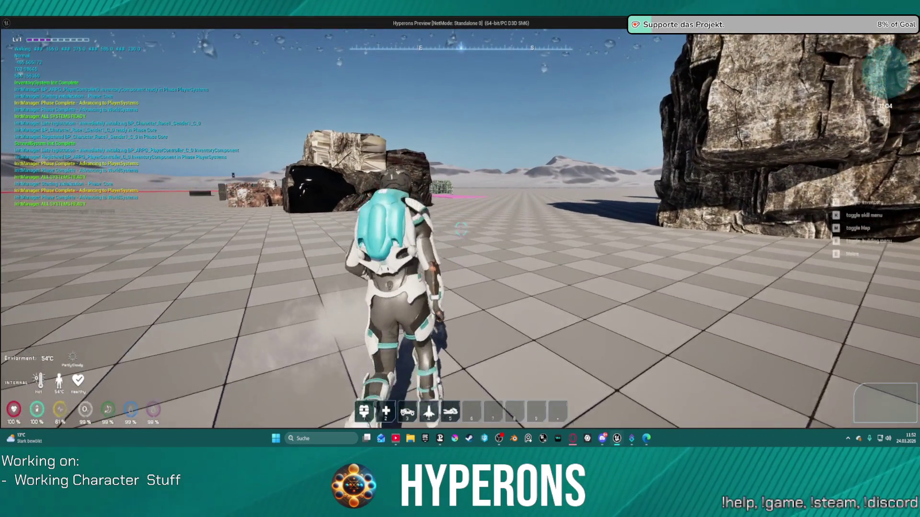
pyautogui.press('w')
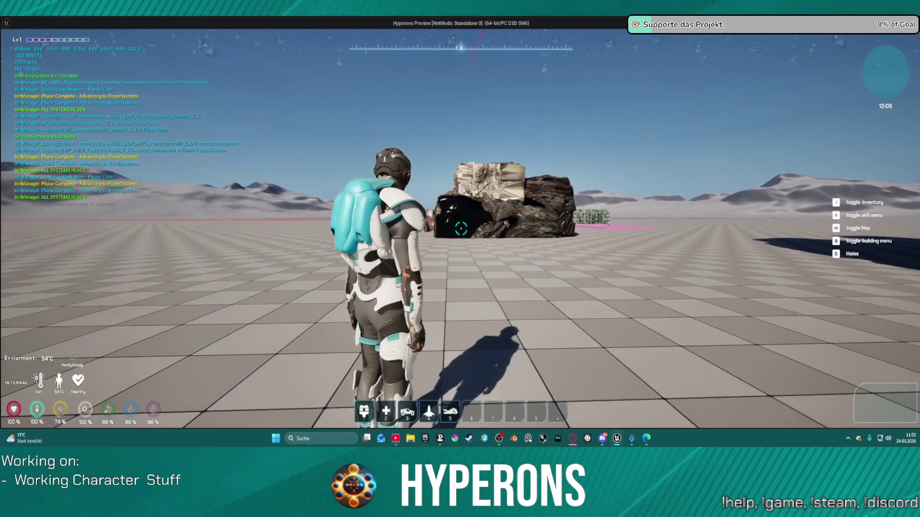
pyautogui.press('w')
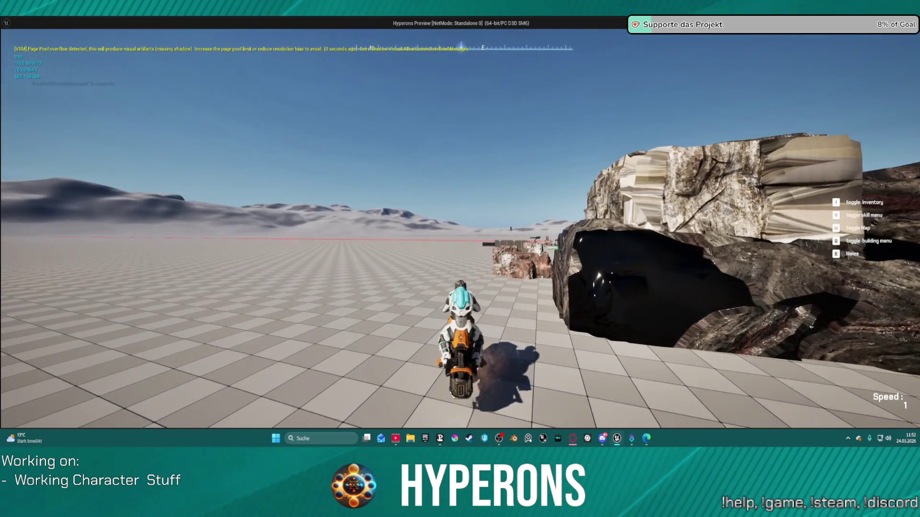
pyautogui.press('w')
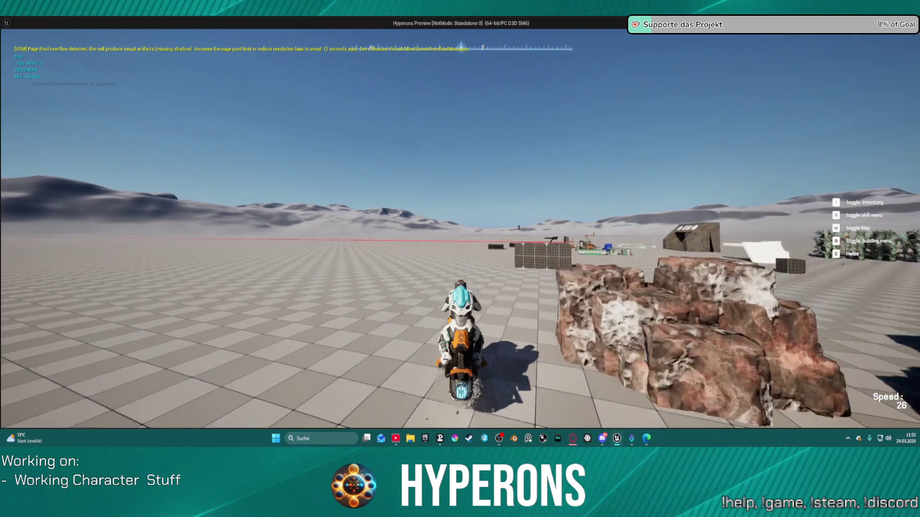
pyautogui.press('f')
pyautogui.press('w')
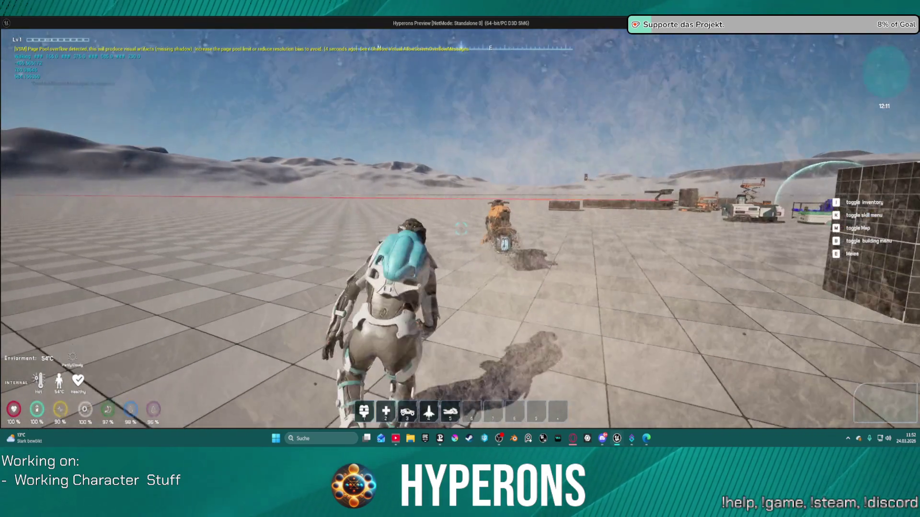
pyautogui.press('shift')
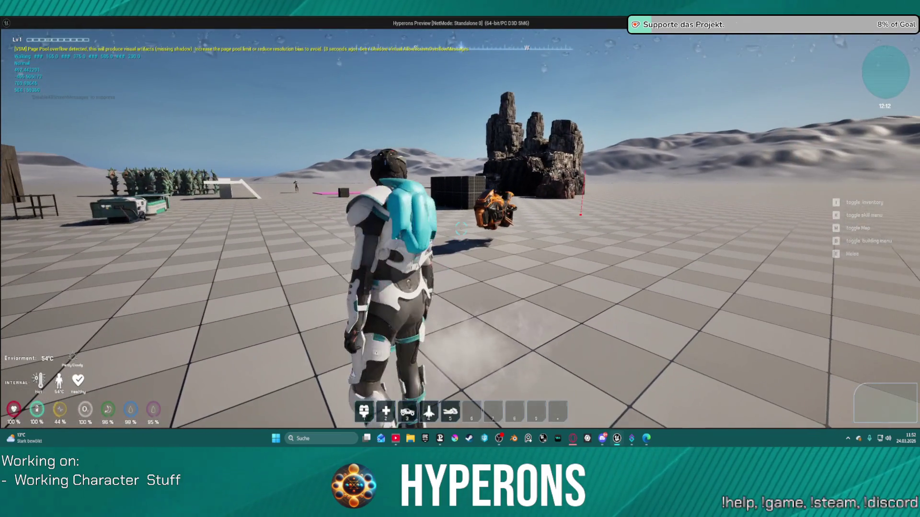
pyautogui.press('w')
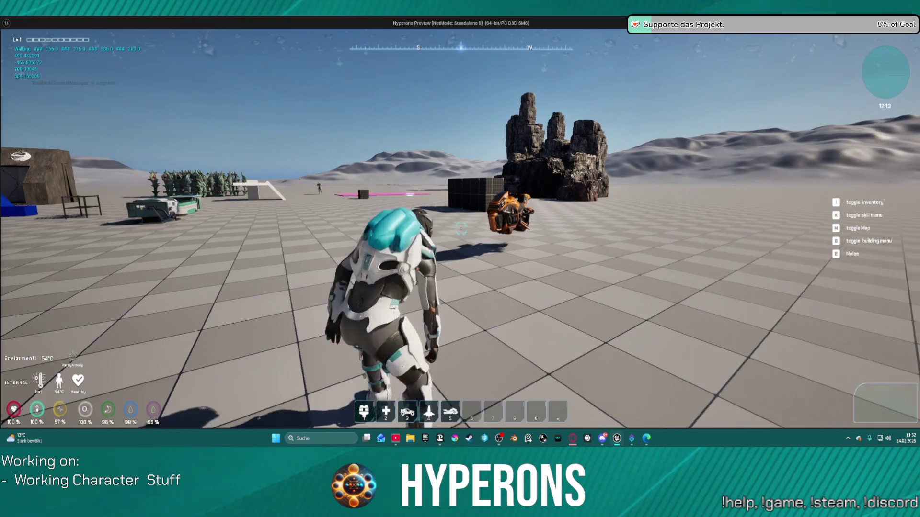
pyautogui.press('w')
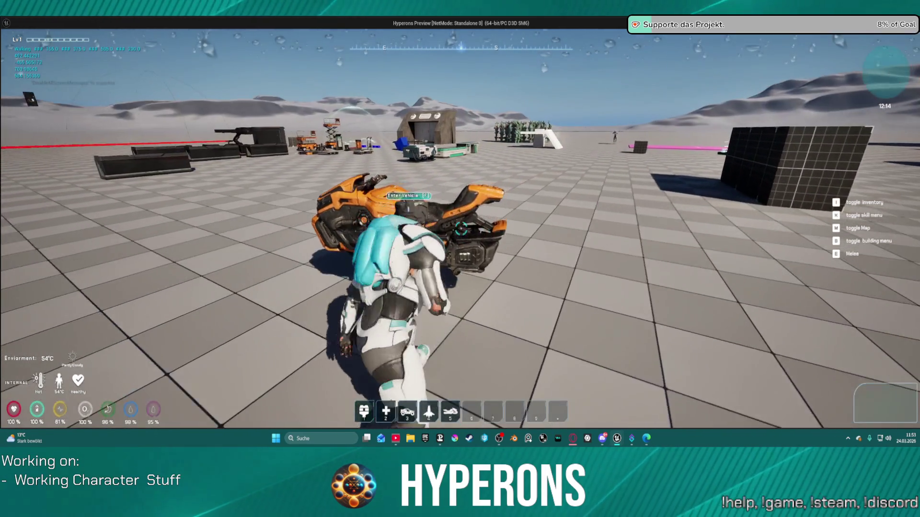
pyautogui.press('w')
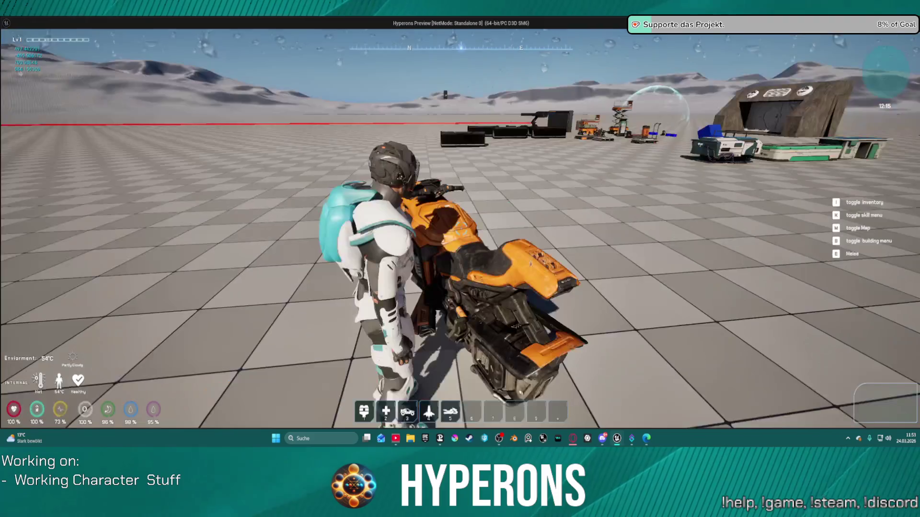
pyautogui.press('f')
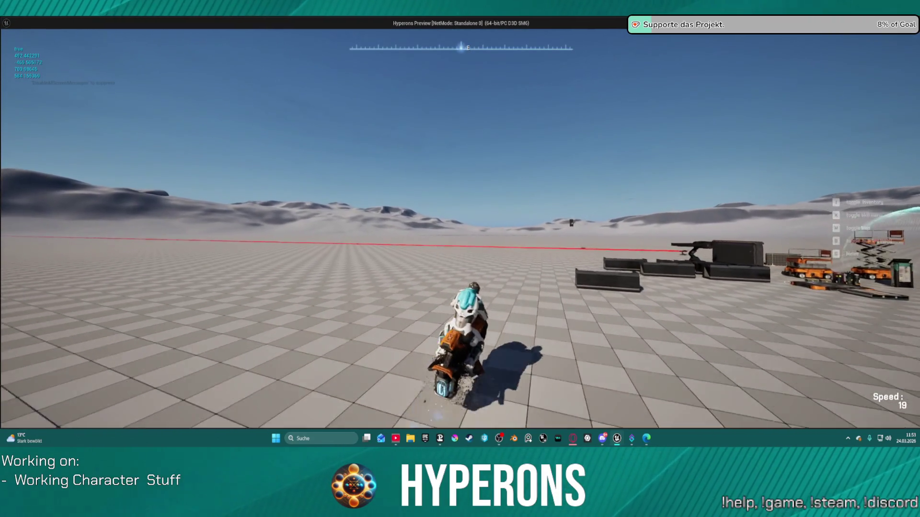
pyautogui.press('w')
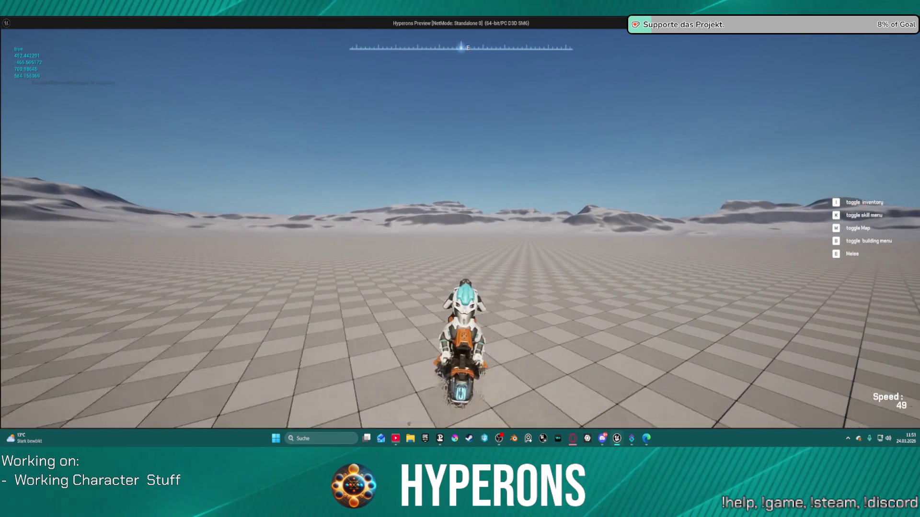
pyautogui.press('d')
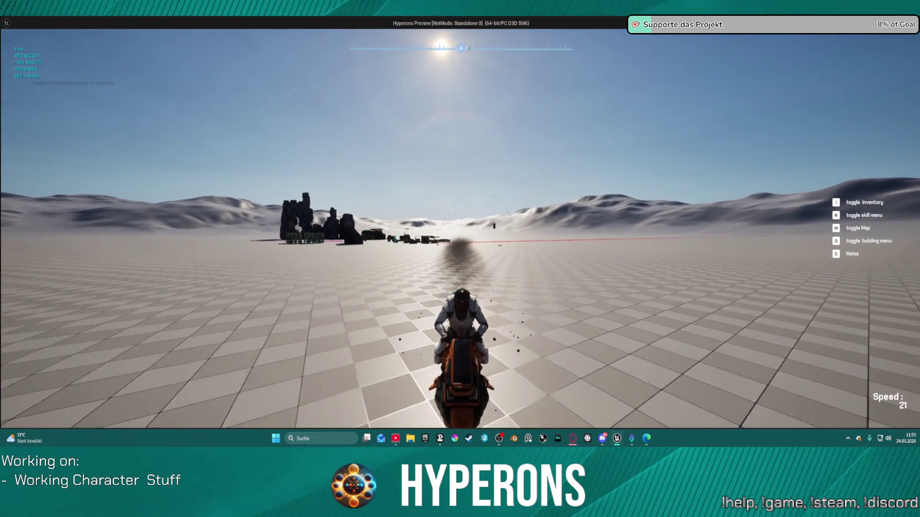
pyautogui.press('Escape')
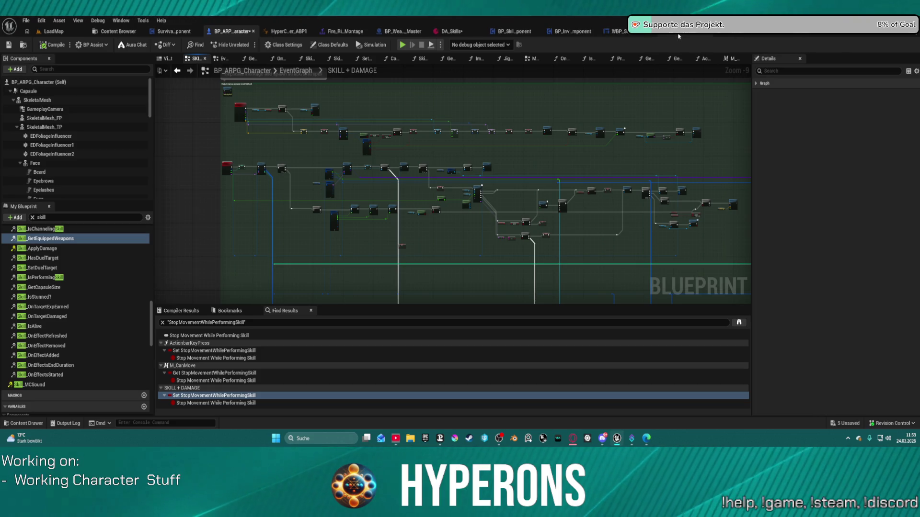
# Frame BP_P_Vehicle's Move Component To and Play Montage nodes and browse to the used montage asset
pyautogui.click(680, 36)
pyautogui.scroll(-5, 602, 144)
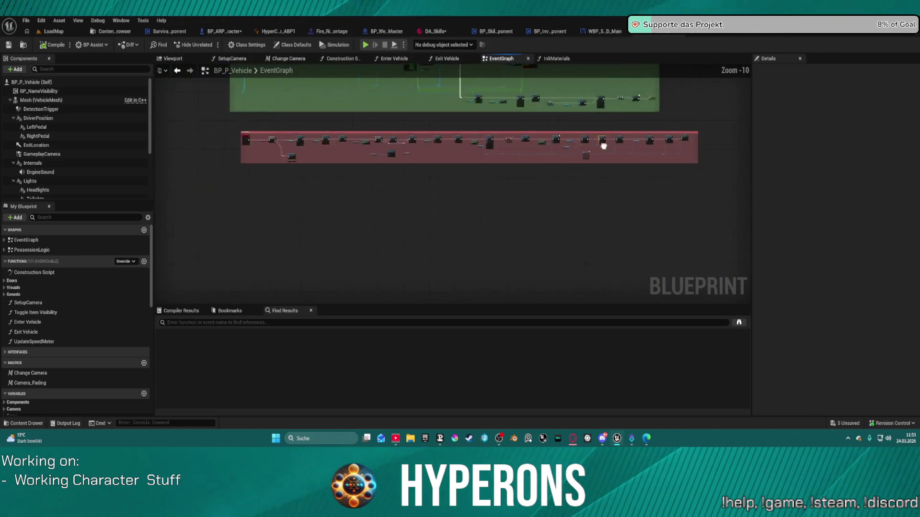
pyautogui.moveTo(602, 144); pyautogui.dragTo(511, 286)
pyautogui.scroll(4, 503, 206)
pyautogui.scroll(2, 464, 253)
pyautogui.moveTo(464, 253); pyautogui.dragTo(643, 232)
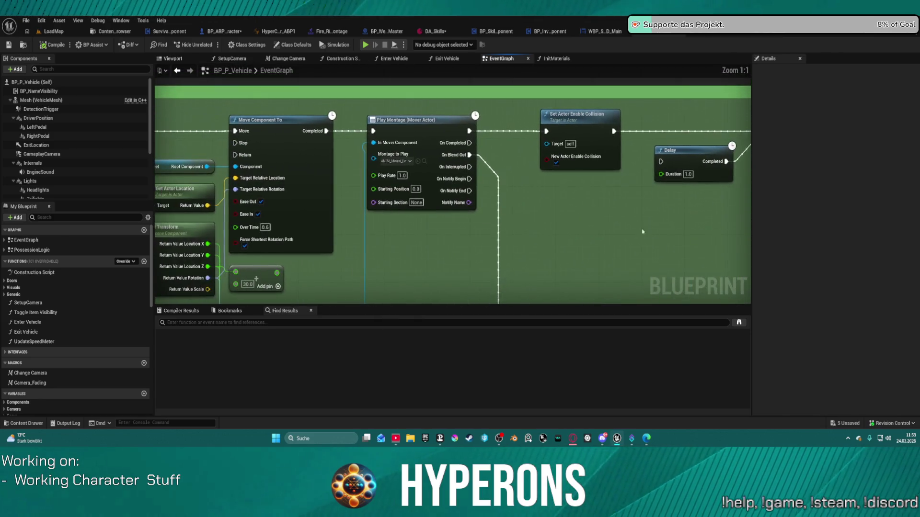
pyautogui.moveTo(512, 211)
pyautogui.mouseDown()
pyautogui.moveTo(530, 267)
pyautogui.moveTo(583, 232)
pyautogui.moveTo(519, 246)
pyautogui.mouseUp()
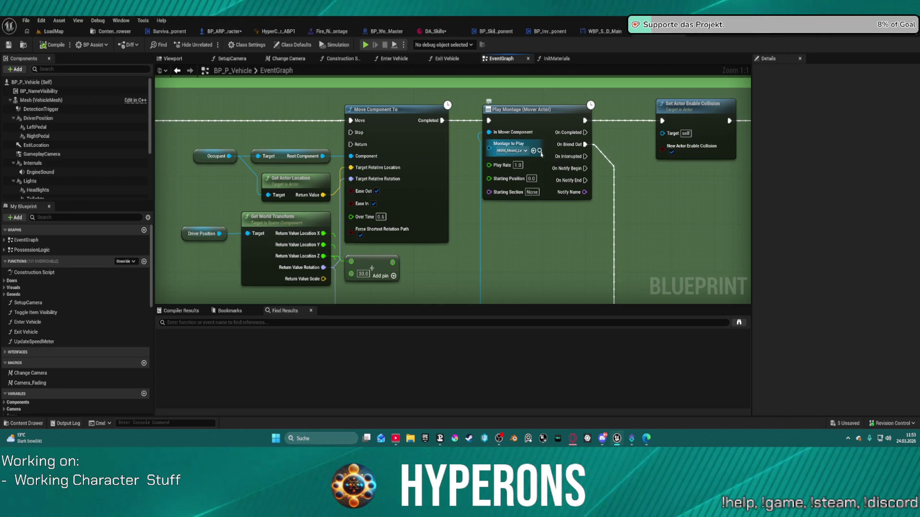
pyautogui.click(539, 151)
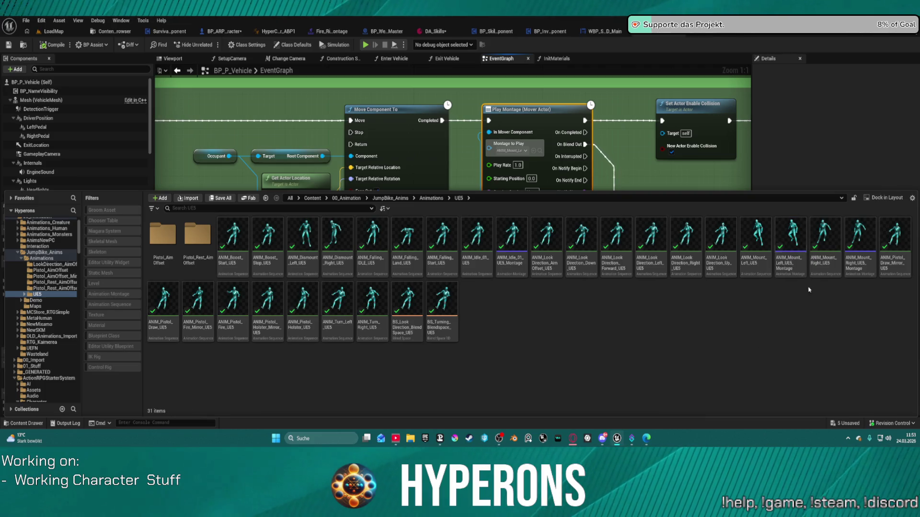
# Select ANIM_Mount_Left_UE5 and ANIM_Mount_Right_UE5 and start Retarget Animations on them
pyautogui.rightClick(790, 268)
pyautogui.click(776, 295)
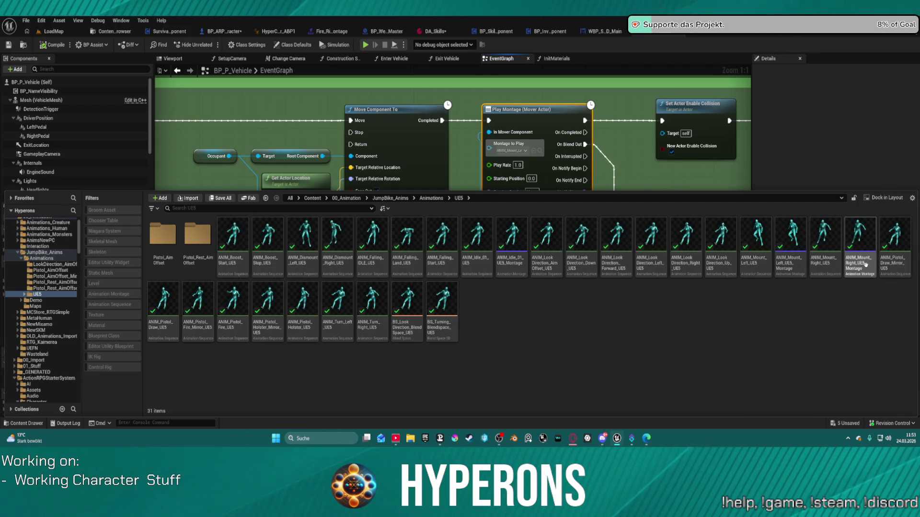
pyautogui.moveTo(792, 266)
pyautogui.click(751, 264)
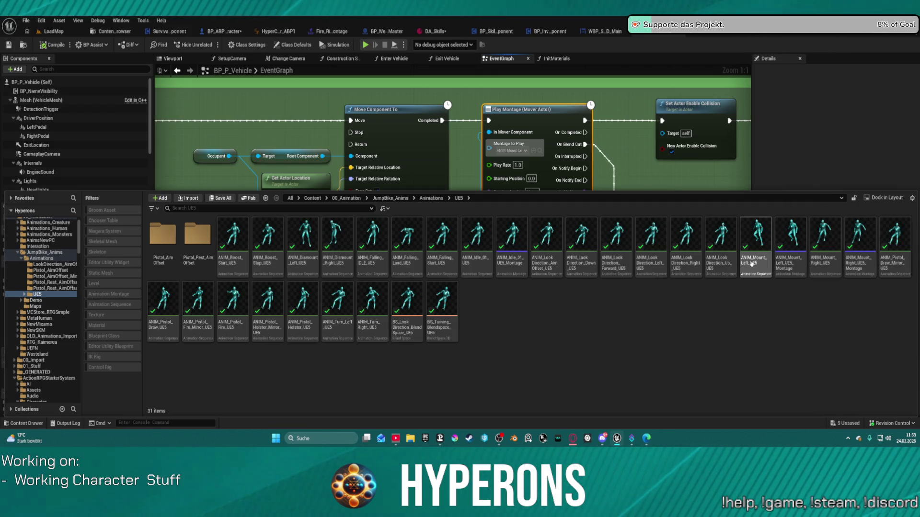
pyautogui.click(756, 247)
pyautogui.keyDown('ctrl'); pyautogui.click(824, 247); pyautogui.keyUp('ctrl')
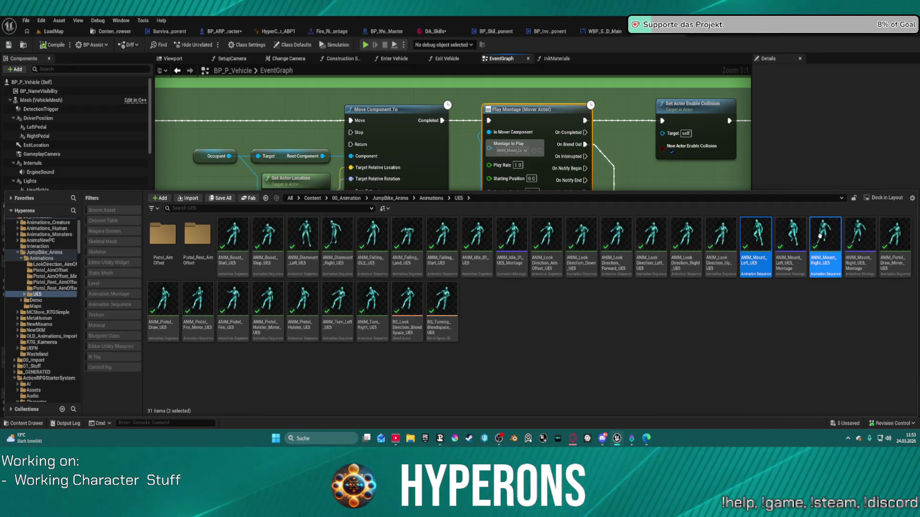
pyautogui.rightClick(821, 258)
pyautogui.click(858, 157)
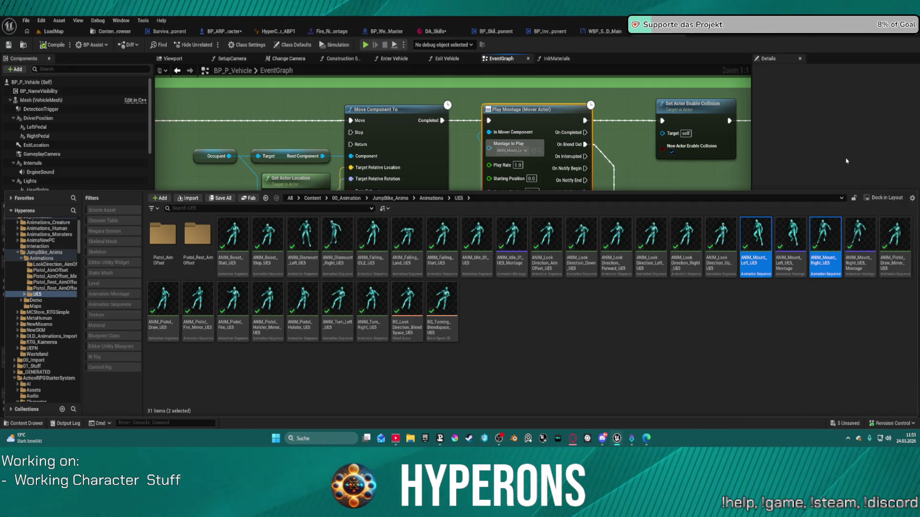
# Target SKM_UEFN_Mannequin, turn off Auto Generate Retargeter, and open the retarget asset list
pyautogui.click(638, 141)
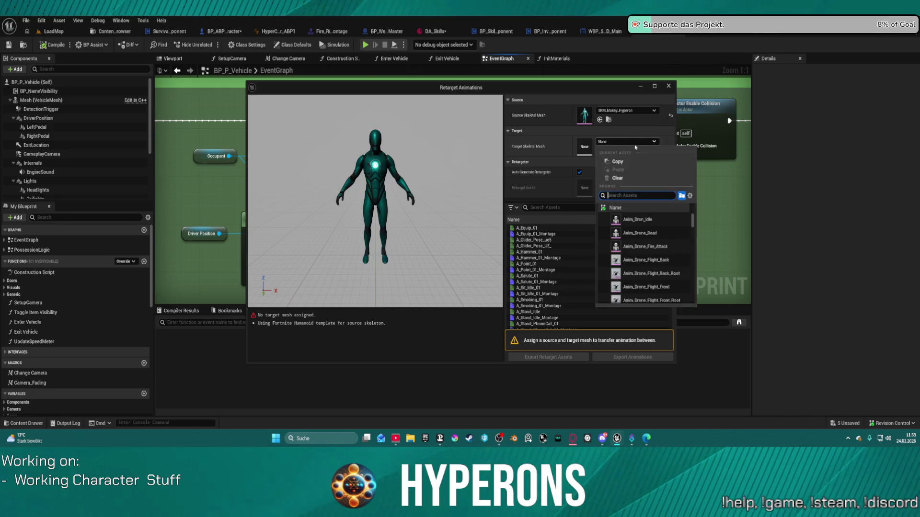
pyautogui.write('vefn')
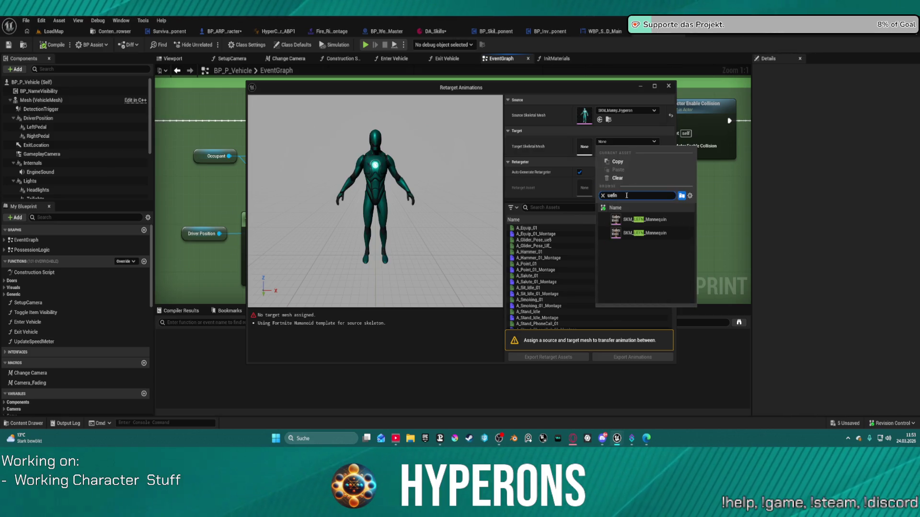
pyautogui.moveTo(617, 234)
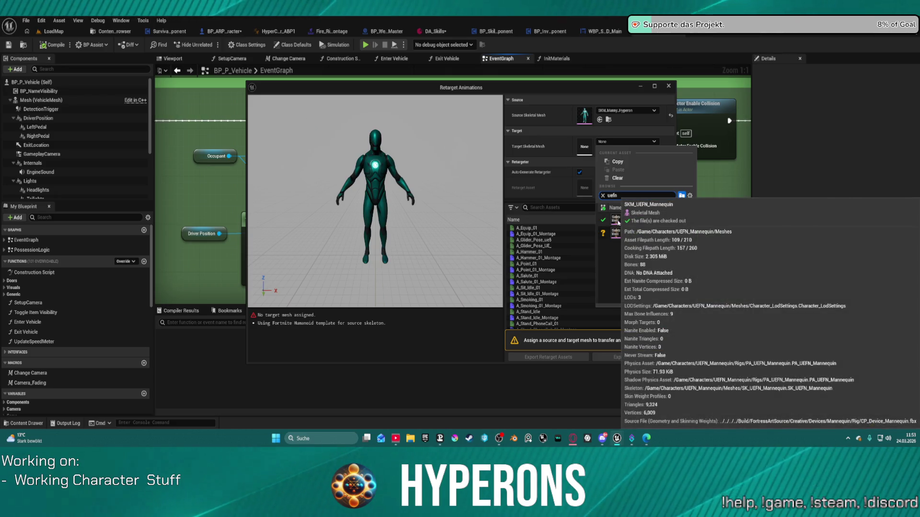
pyautogui.click(618, 233)
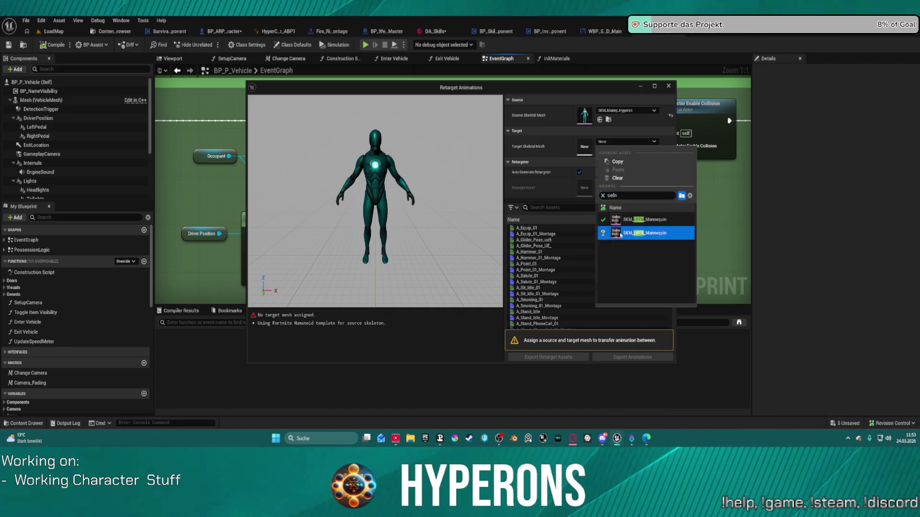
pyautogui.click(579, 172)
pyautogui.click(579, 172)
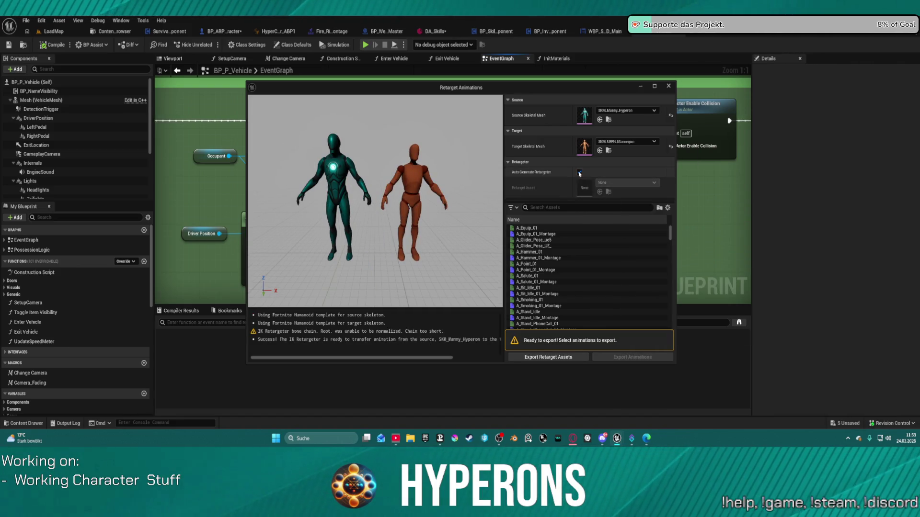
pyautogui.click(579, 172)
pyautogui.click(618, 183)
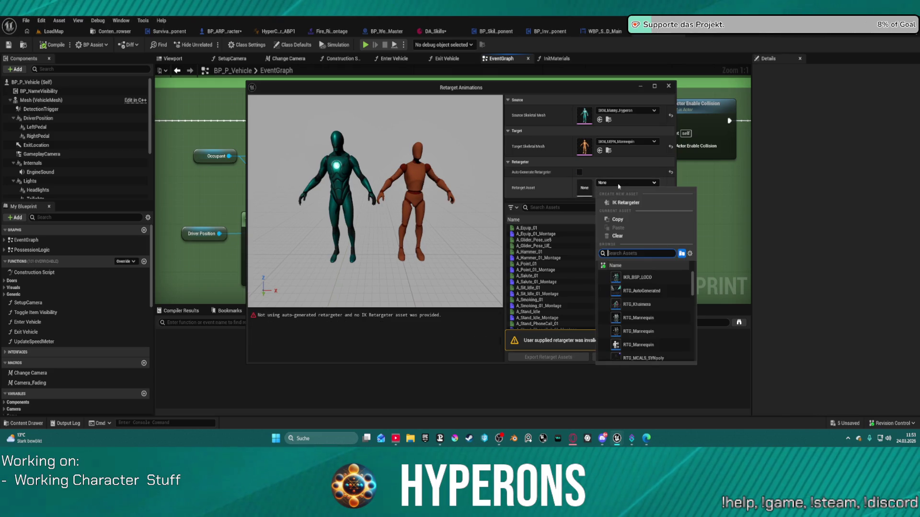
pyautogui.click(587, 207)
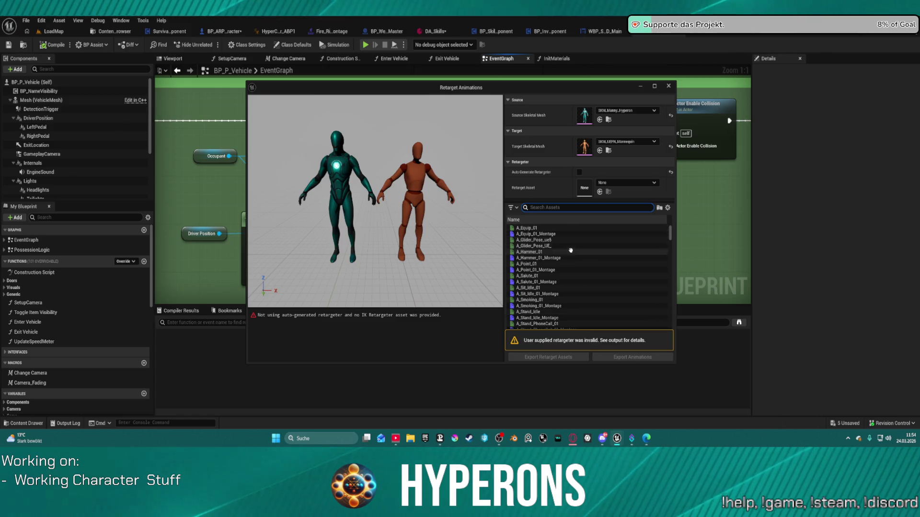
pyautogui.scroll(-3, 564, 320)
pyautogui.click(23, 423)
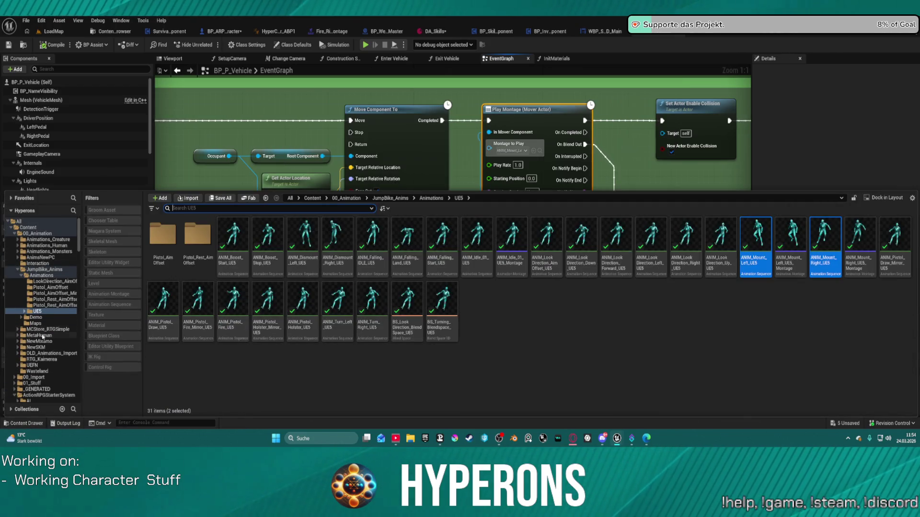
pyautogui.click(44, 364)
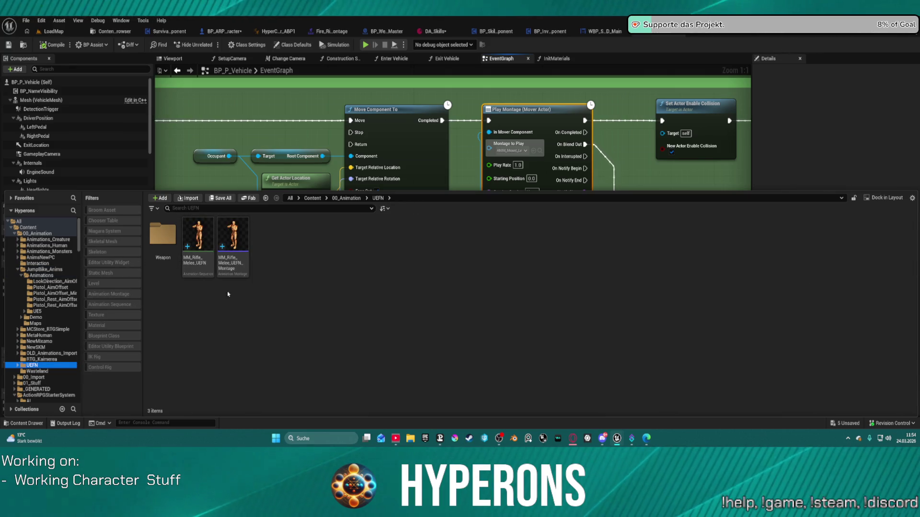
pyautogui.moveTo(617, 438)
pyautogui.click(652, 390)
pyautogui.click(603, 184)
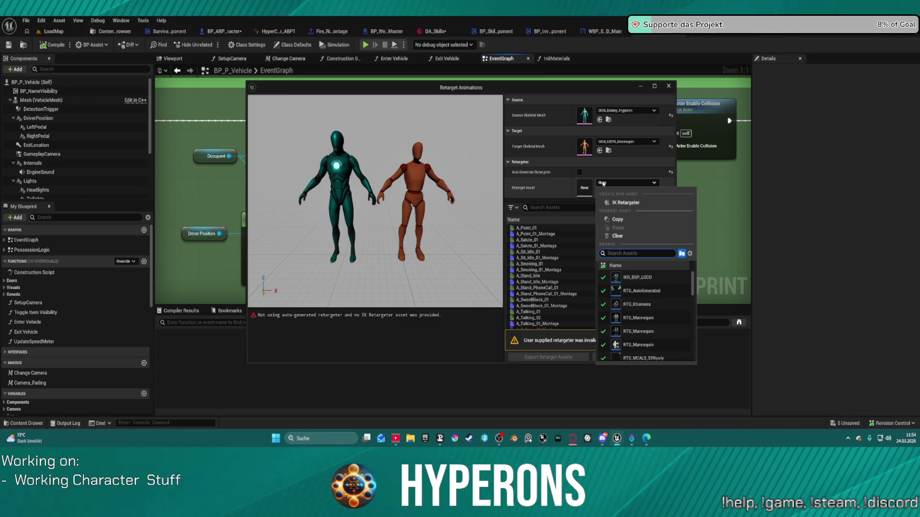
pyautogui.scroll(-5, 658, 307)
pyautogui.scroll(3, 657, 307)
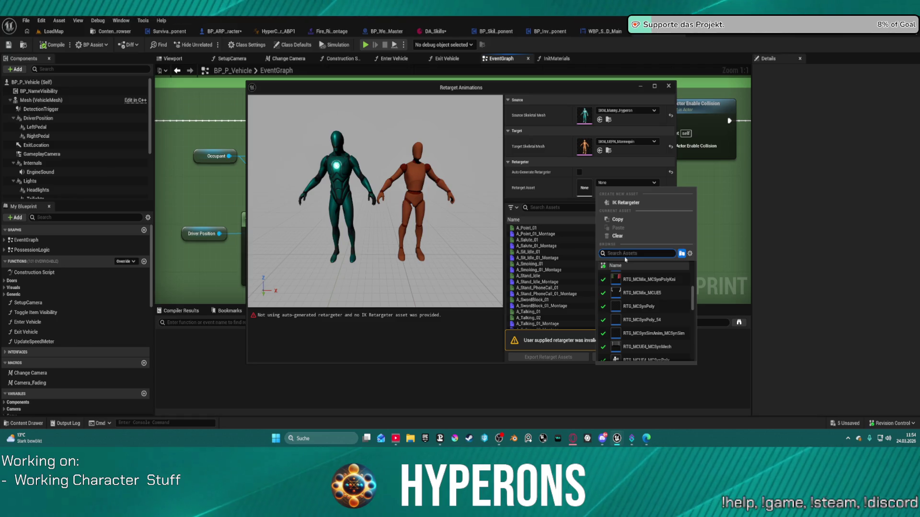
pyautogui.write('sef')
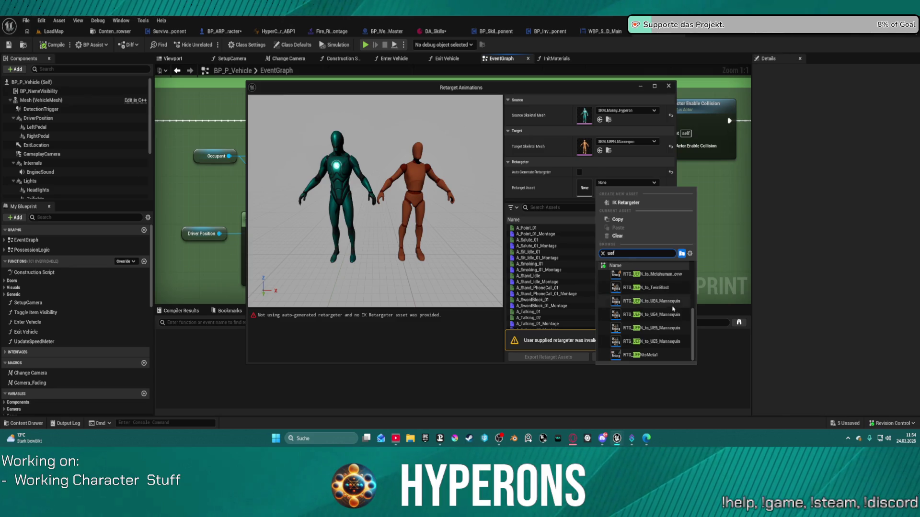
pyautogui.scroll(1, 672, 316)
pyautogui.write('e5')
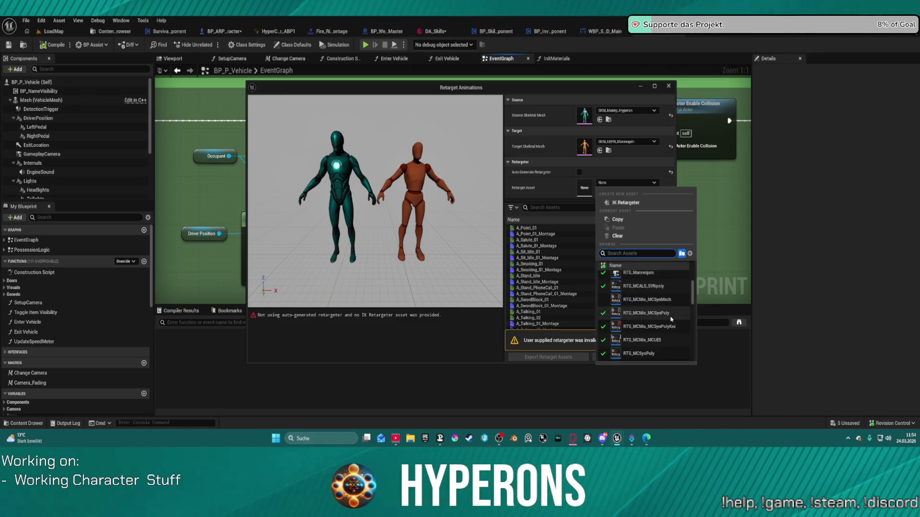
pyautogui.write(' to')
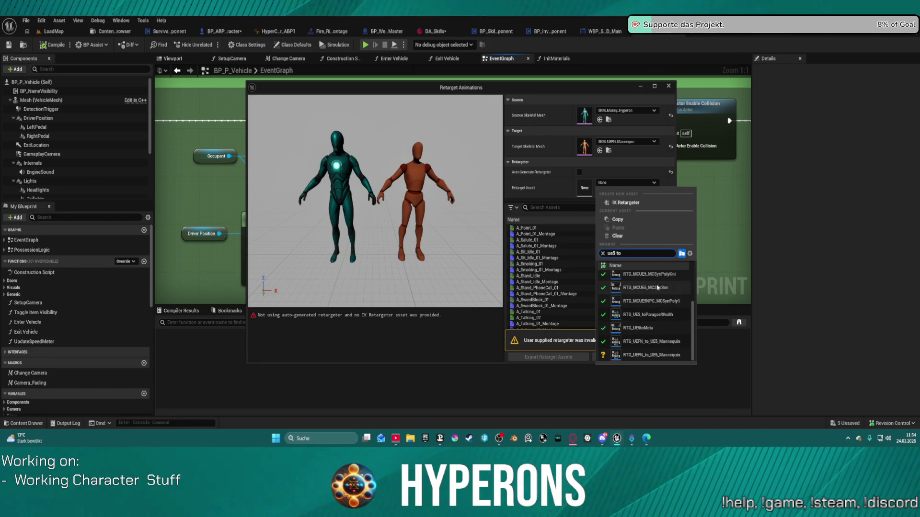
pyautogui.scroll(2, 679, 291)
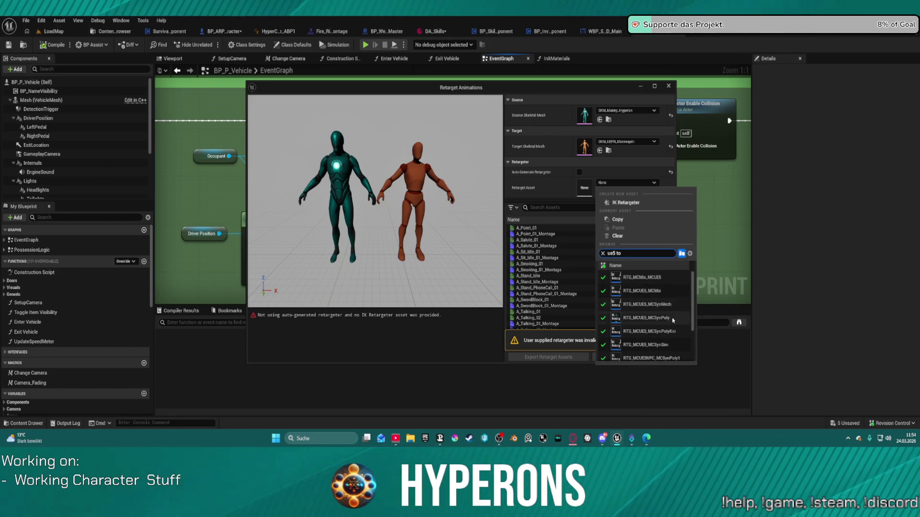
pyautogui.click(790, 378)
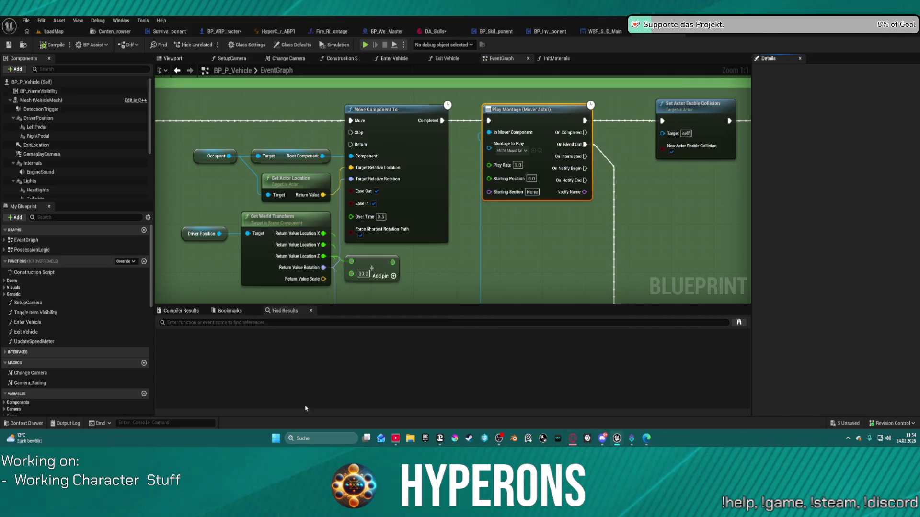
pyautogui.hotkey('ctrl', 'space')
pyautogui.scroll(-15, 50, 393)
pyautogui.scroll(-5, 50, 392)
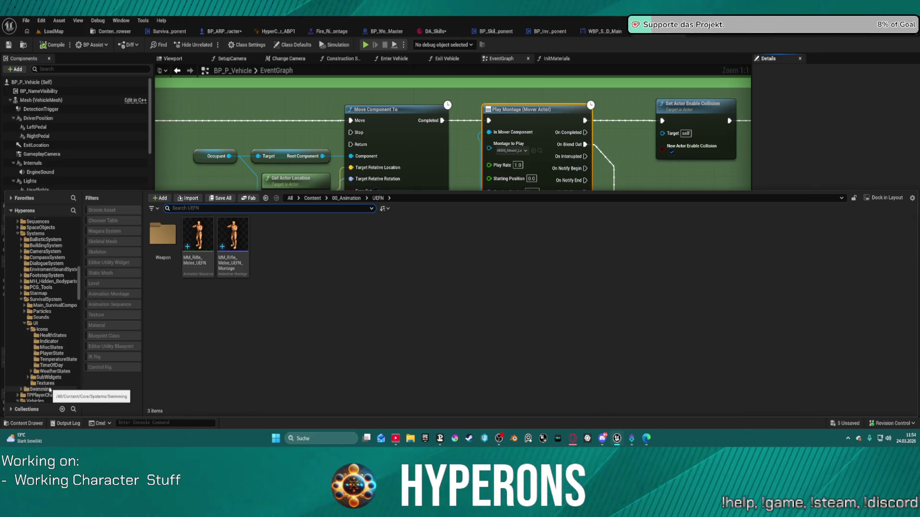
pyautogui.scroll(-4, 49, 390)
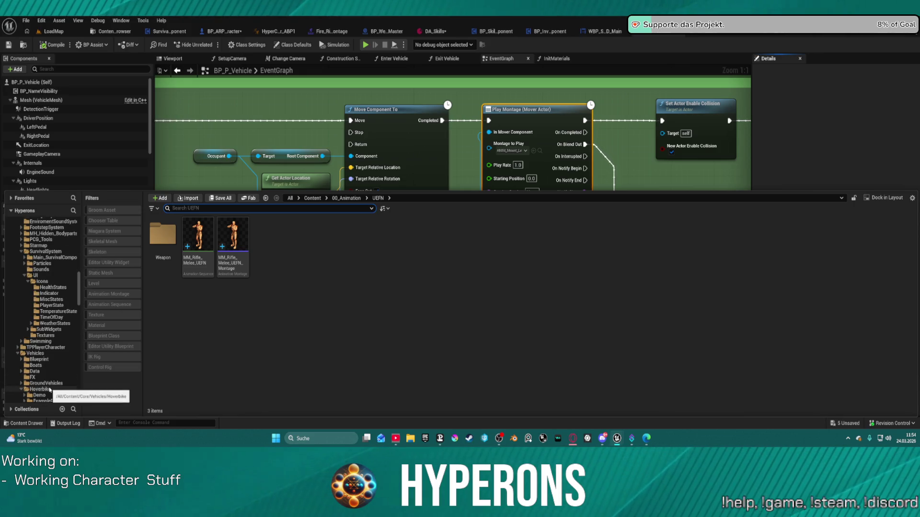
pyautogui.moveTo(632, 438)
pyautogui.click(655, 403)
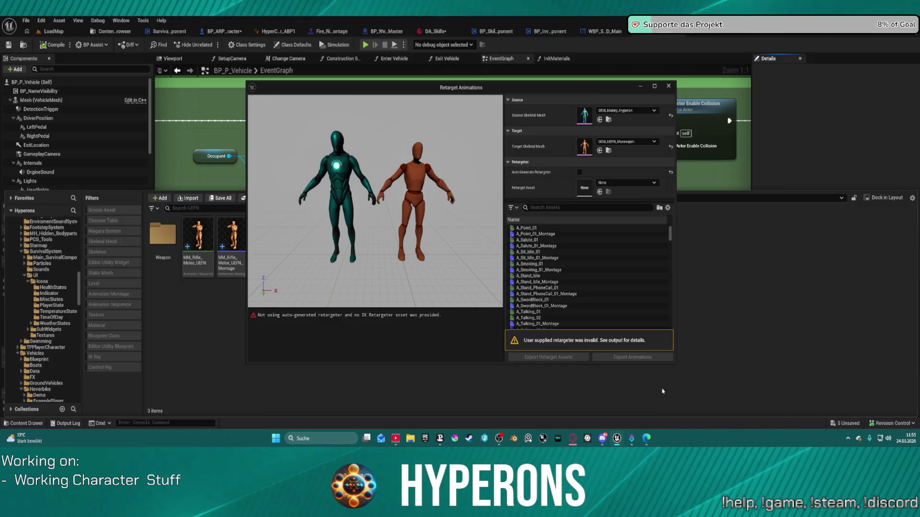
# Turn automatic retargeter generation back on and adjust the animation search filter
pyautogui.click(579, 172)
pyautogui.scroll(-1, 620, 287)
pyautogui.scroll(-5, 620, 287)
pyautogui.write('jum')
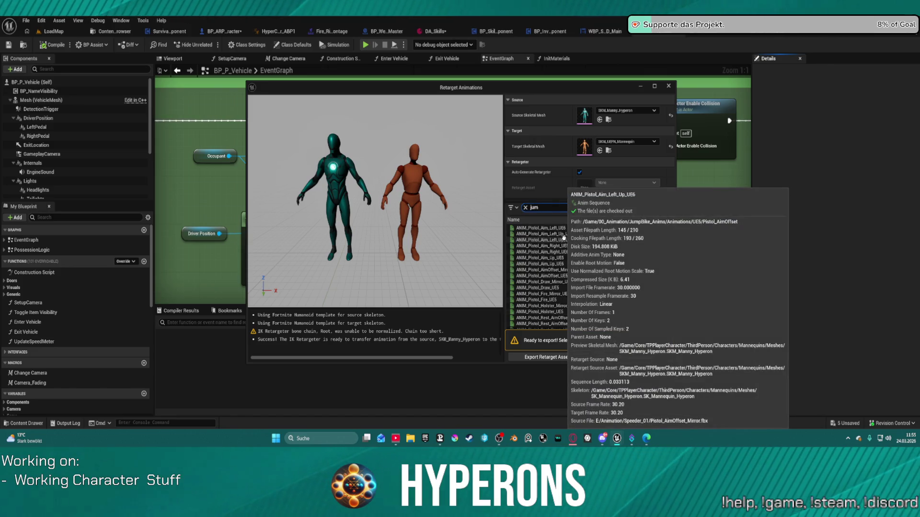
pyautogui.press('BackSpace')
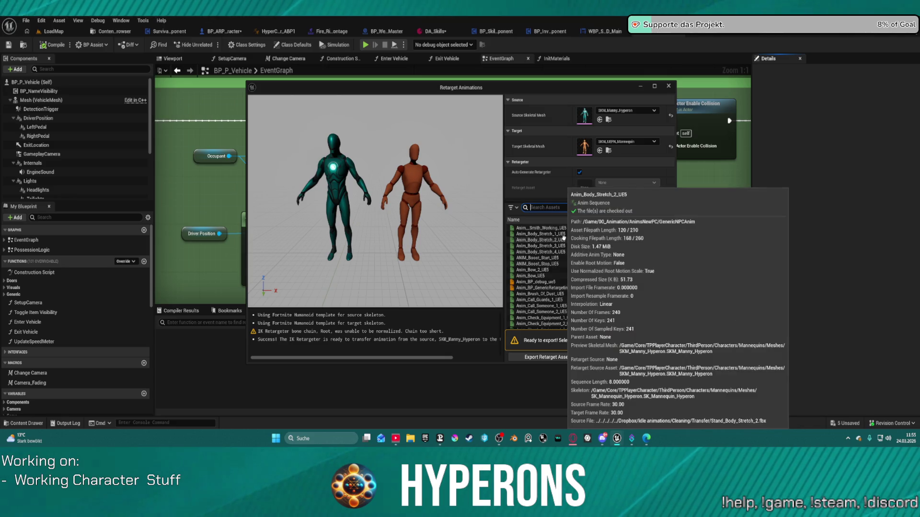
pyautogui.write('bike')
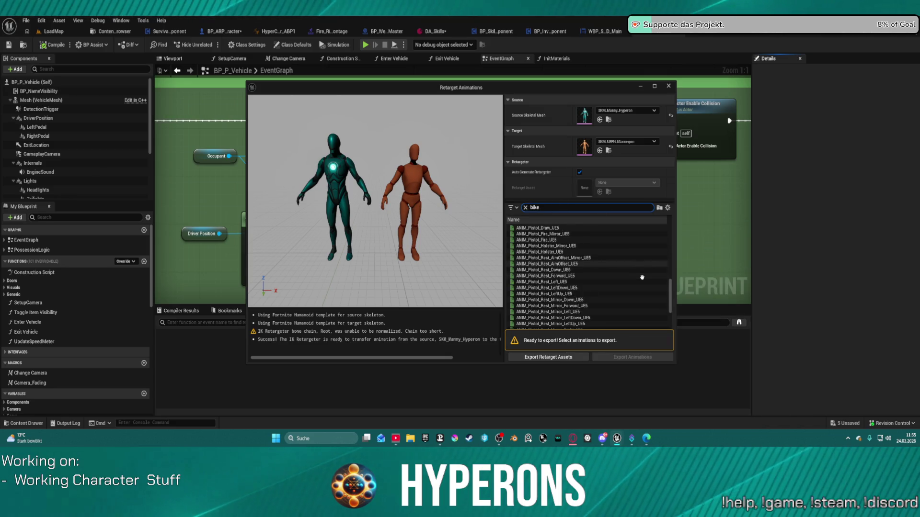
pyautogui.scroll(10, 644, 283)
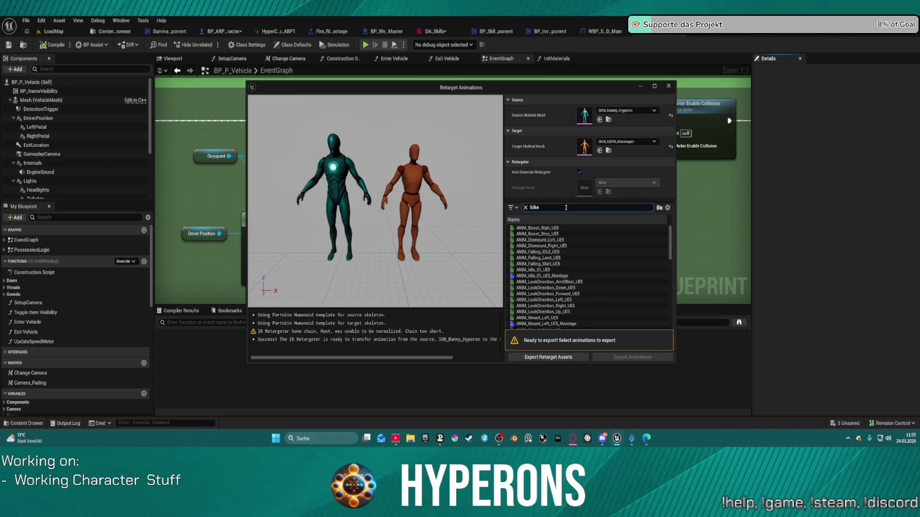
pyautogui.scroll(-5, 562, 277)
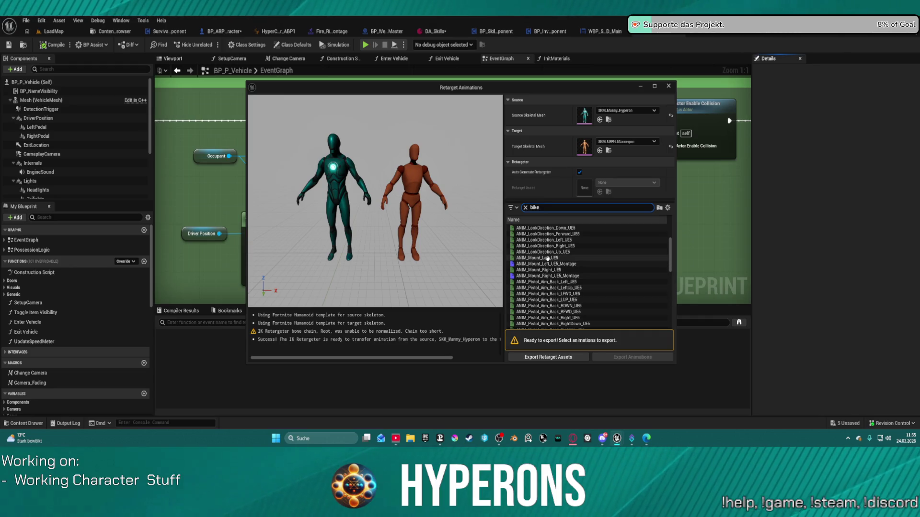
# Select ANIM_Mount_Left_UE5 and ANIM_Mount_Right_UE5 and proceed to Export Animations
pyautogui.click(548, 258)
pyautogui.keyDown('ctrl'); pyautogui.click(582, 270); pyautogui.keyUp('ctrl')
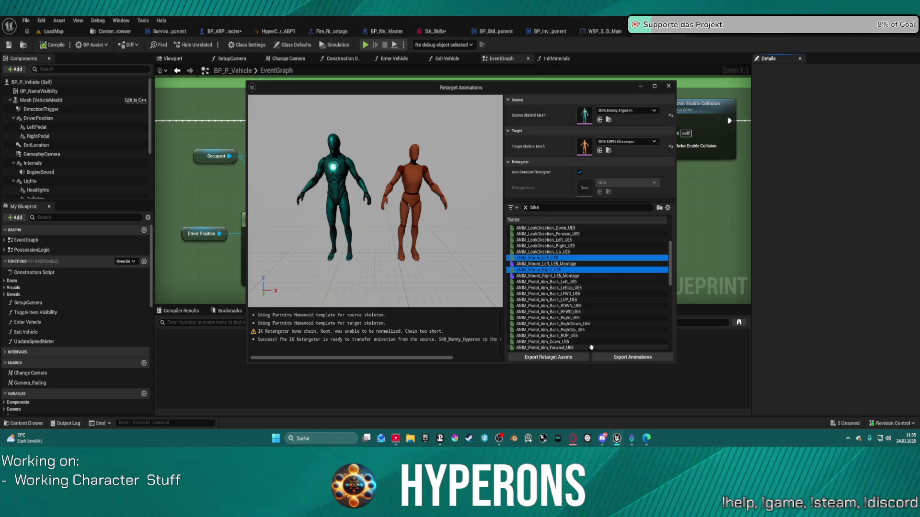
pyautogui.scroll(-3, 576, 341)
pyautogui.scroll(-2, 575, 341)
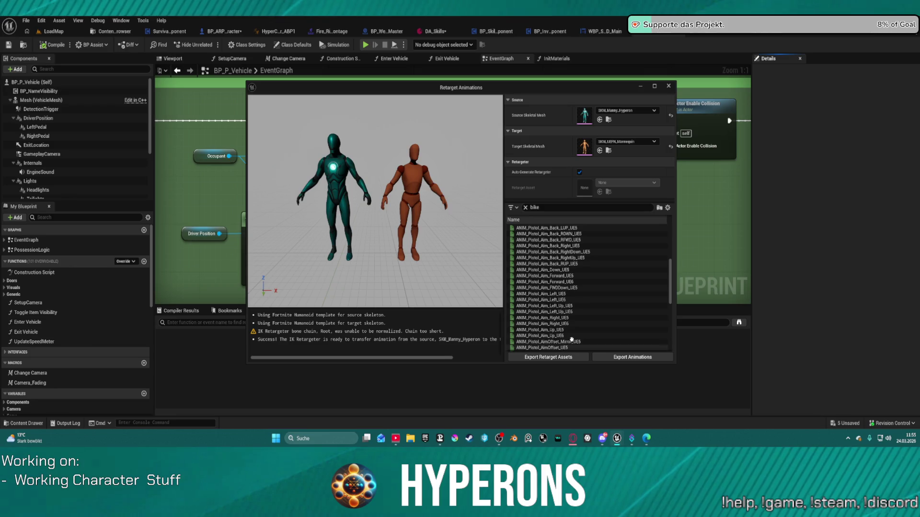
pyautogui.scroll(-5, 570, 337)
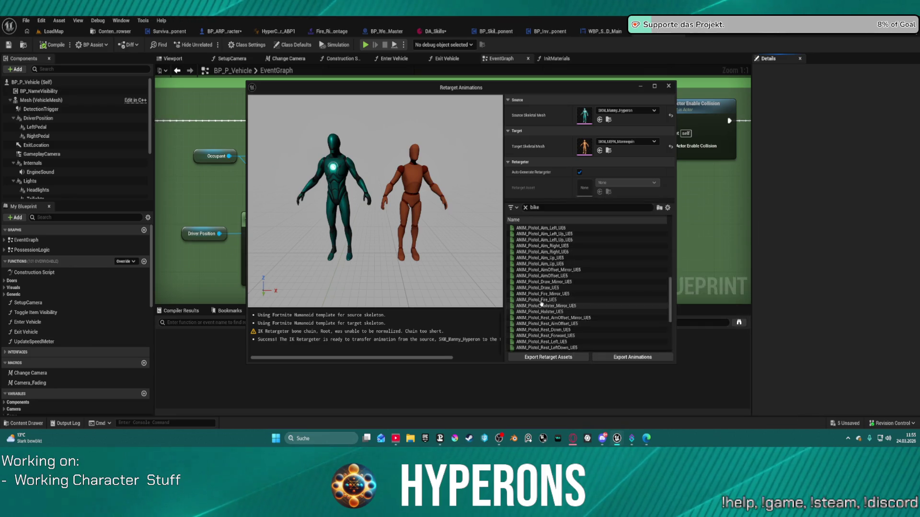
pyautogui.scroll(-8, 580, 344)
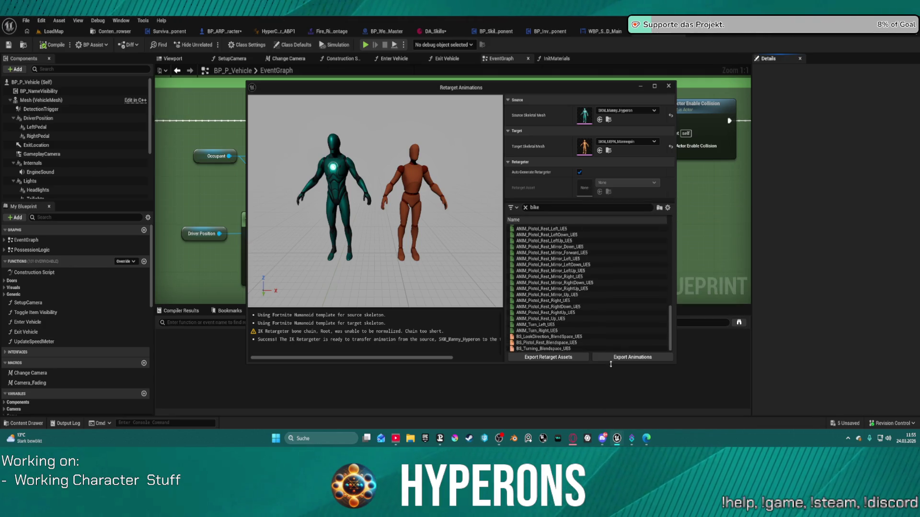
pyautogui.click(615, 357)
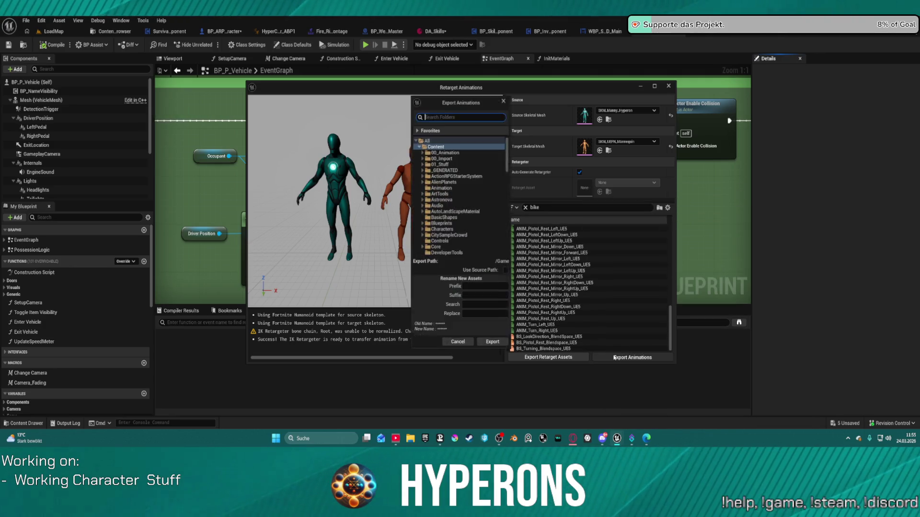
# Create a HoverBike folder under 00_Animation/UEFN as the export destination
pyautogui.click(422, 152)
pyautogui.doubleClick(438, 230)
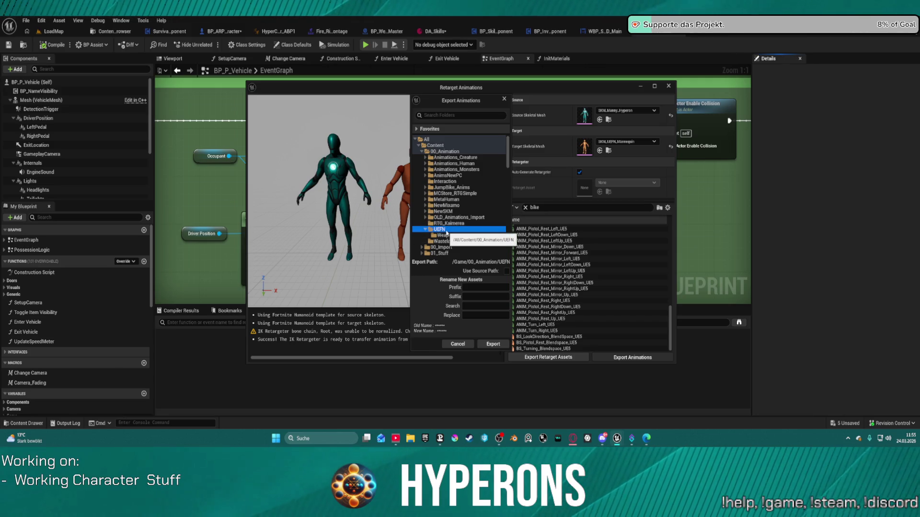
pyautogui.rightClick(444, 232)
pyautogui.click(460, 237)
pyautogui.write('HoverBike')
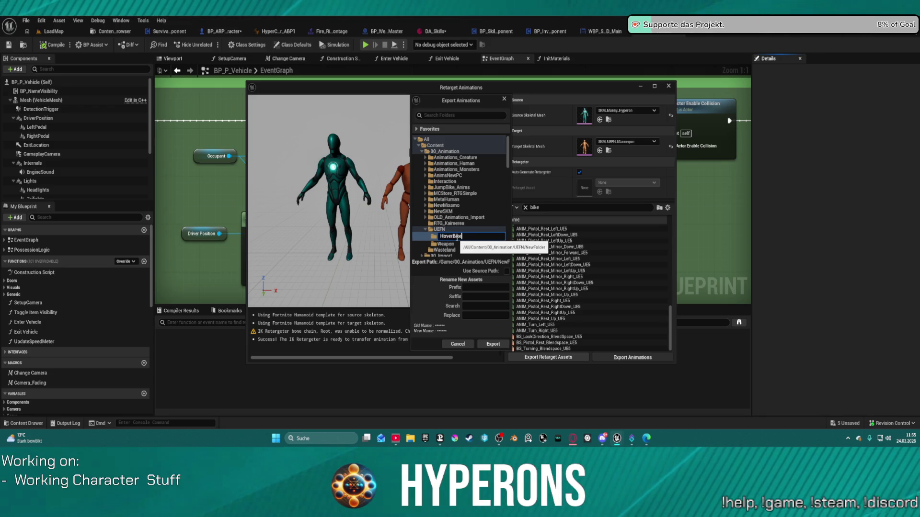
pyautogui.press('Return')
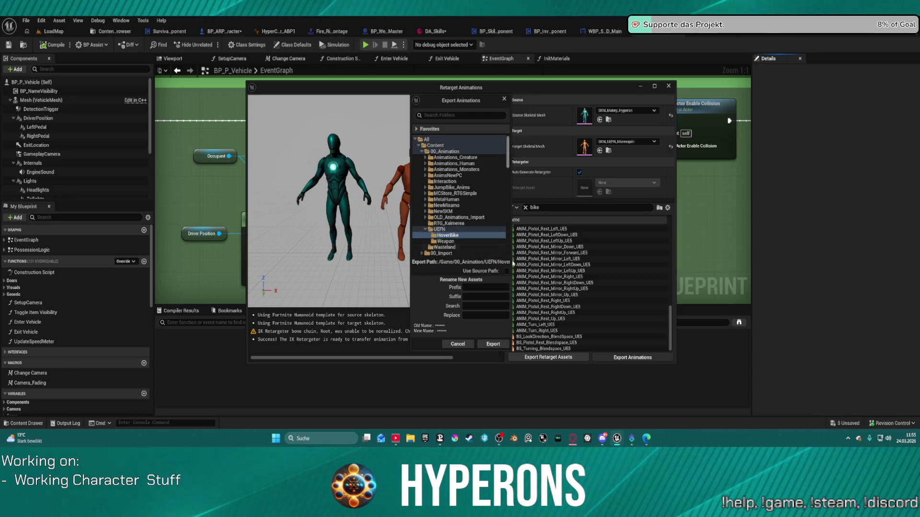
# Export both animations into HoverBike with suffix _UEFN, accepting the batch export options
pyautogui.click(470, 299)
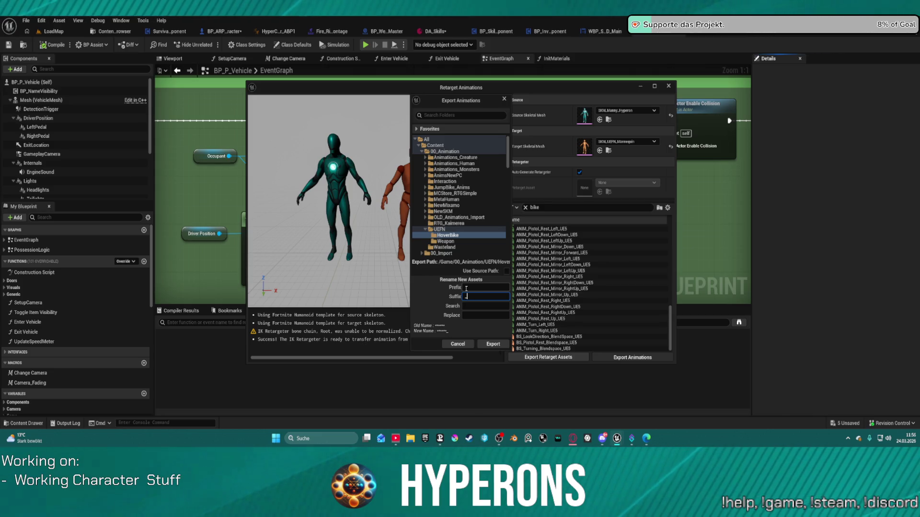
pyautogui.write('_UEFN')
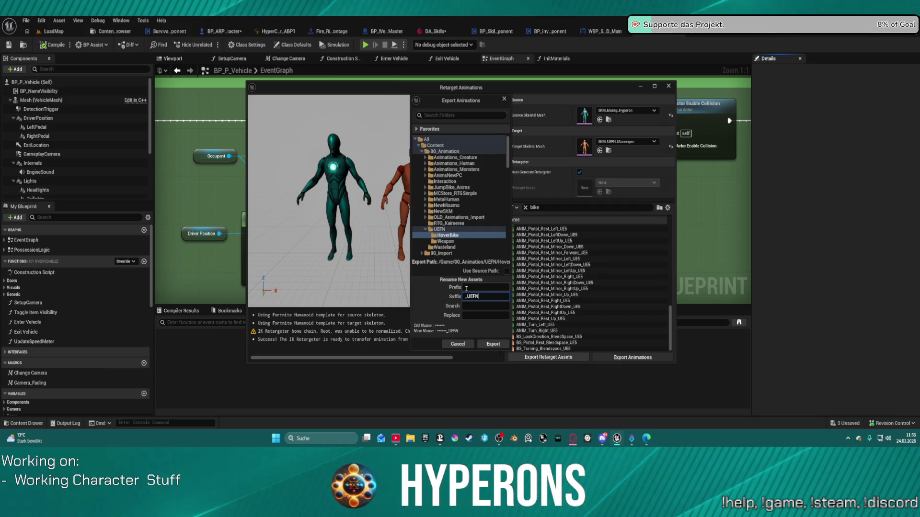
pyautogui.click(489, 346)
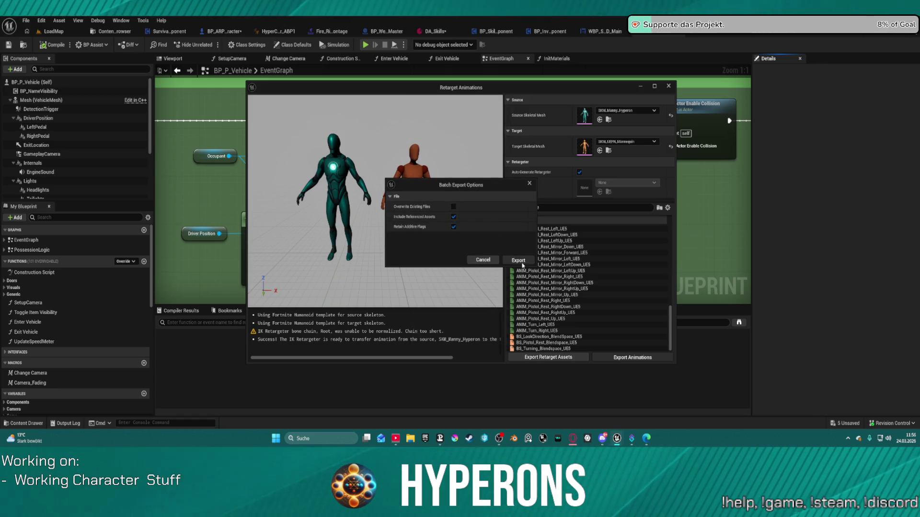
pyautogui.click(522, 265)
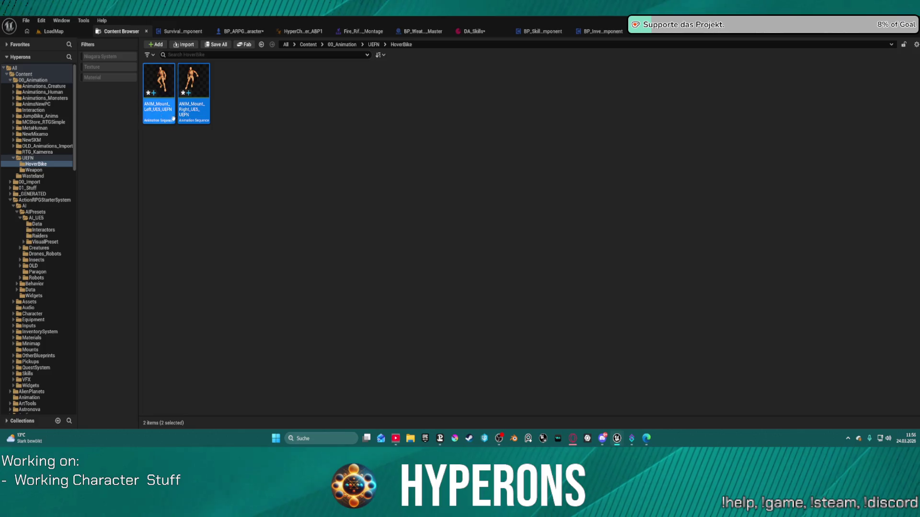
# Select both UEFN mount animations in HoverBike, dismissing an accidentally opened retarget dialog
pyautogui.click(159, 81)
pyautogui.keyDown('ctrl'); pyautogui.click(192, 83); pyautogui.keyUp('ctrl')
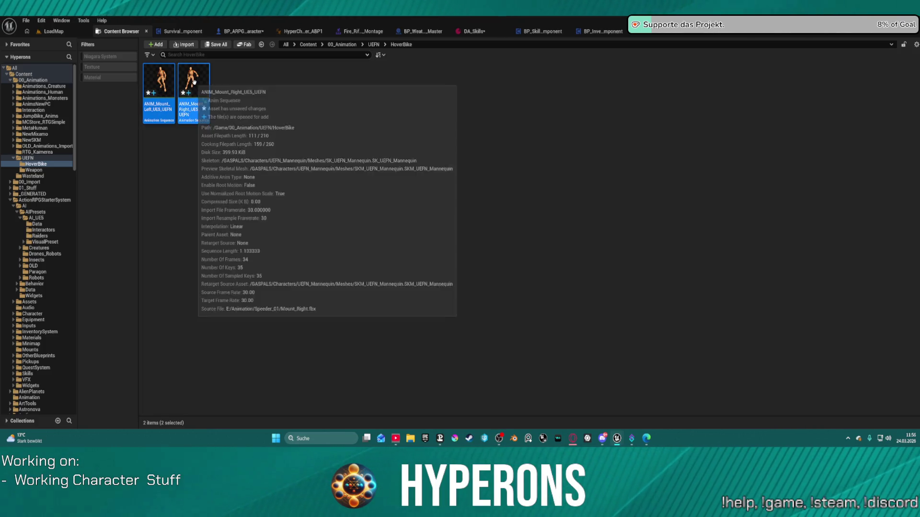
pyautogui.rightClick(194, 84)
pyautogui.moveTo(266, 132)
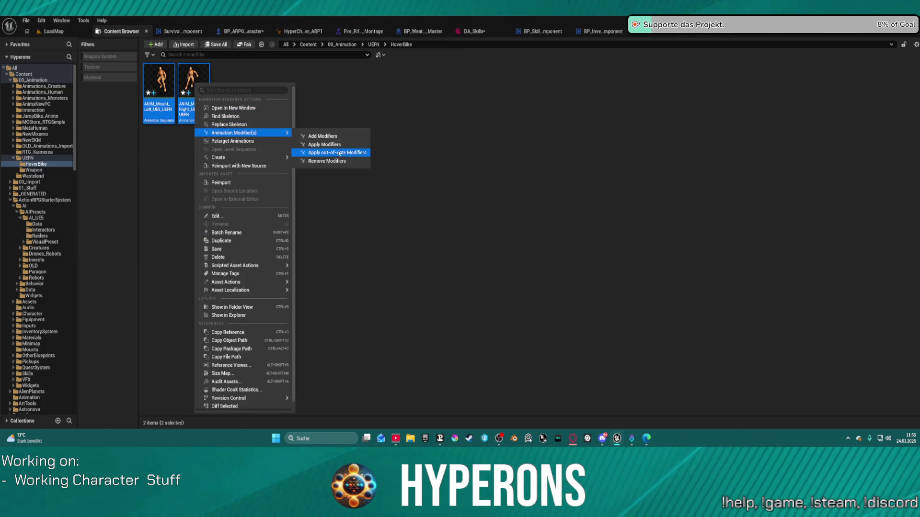
pyautogui.click(264, 142)
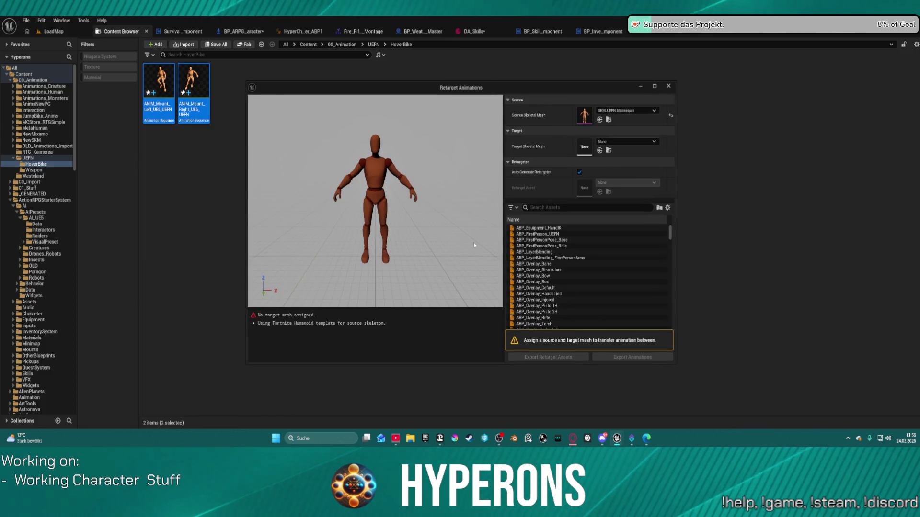
pyautogui.click(669, 86)
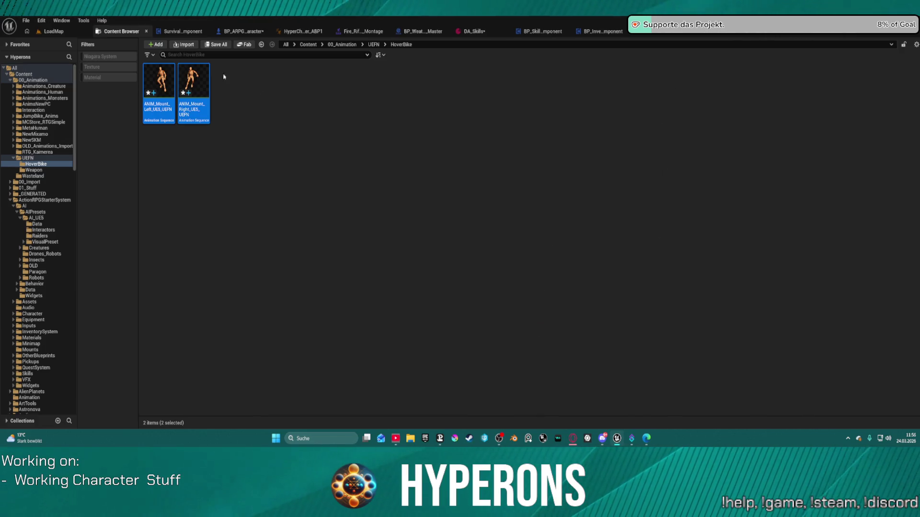
# Create AnimMontages from both animations, save all, and open ANIM_Mount_Left_UE5_UEFN_Montage
pyautogui.rightClick(169, 79)
pyautogui.moveTo(240, 154)
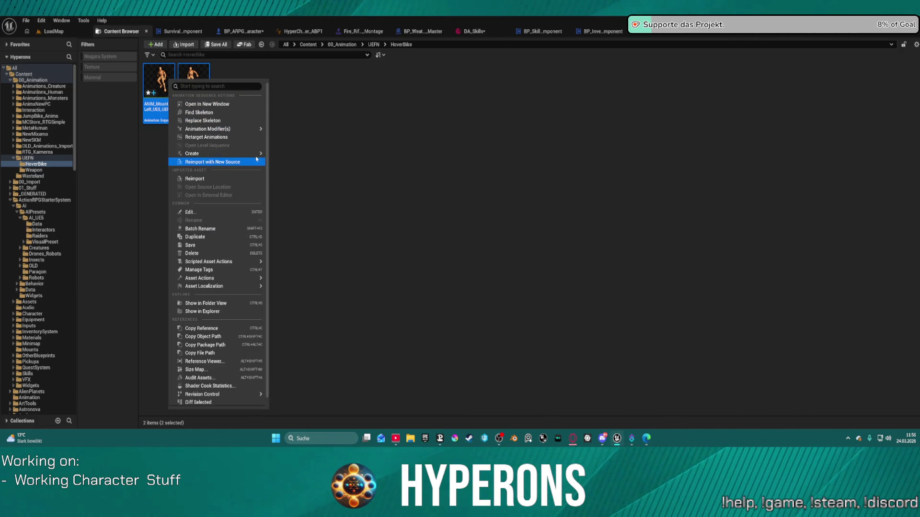
pyautogui.click(291, 165)
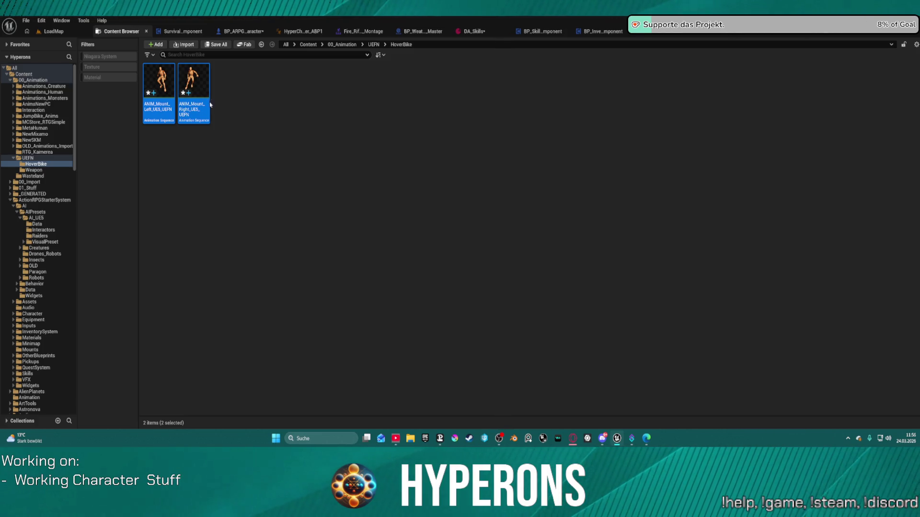
pyautogui.click(391, 136)
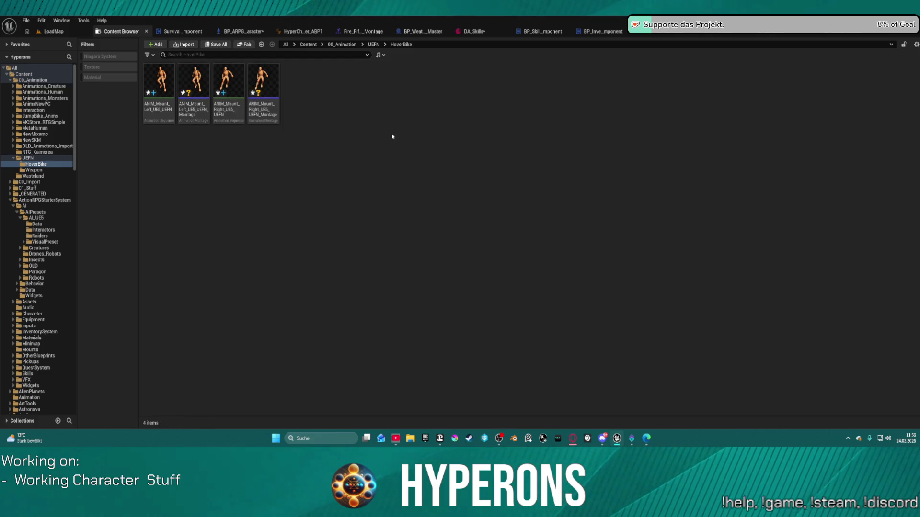
pyautogui.hotkey('ctrl', 'shift', 's')
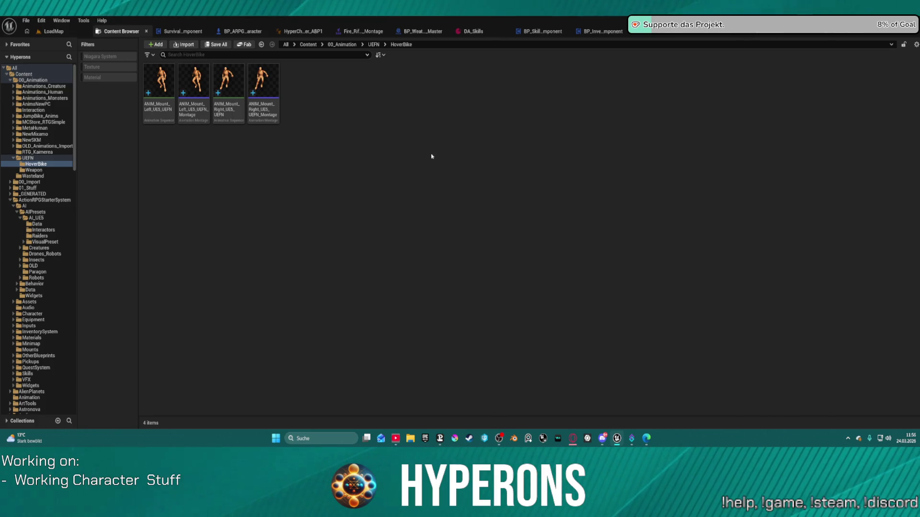
pyautogui.doubleClick(191, 84)
# Glance over the left mount montage, then return to LoadMap and BP_P_Vehicle's event graph
pyautogui.scroll(-5, 456, 146)
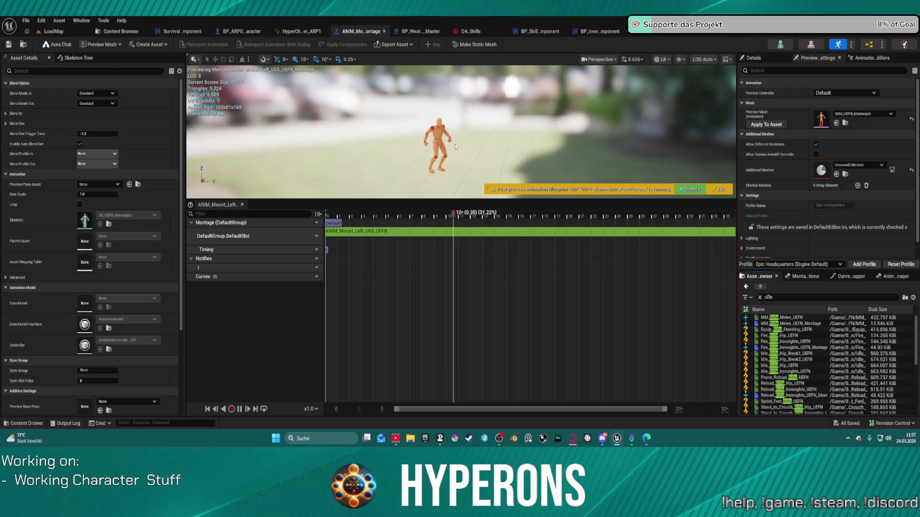
pyautogui.click(67, 32)
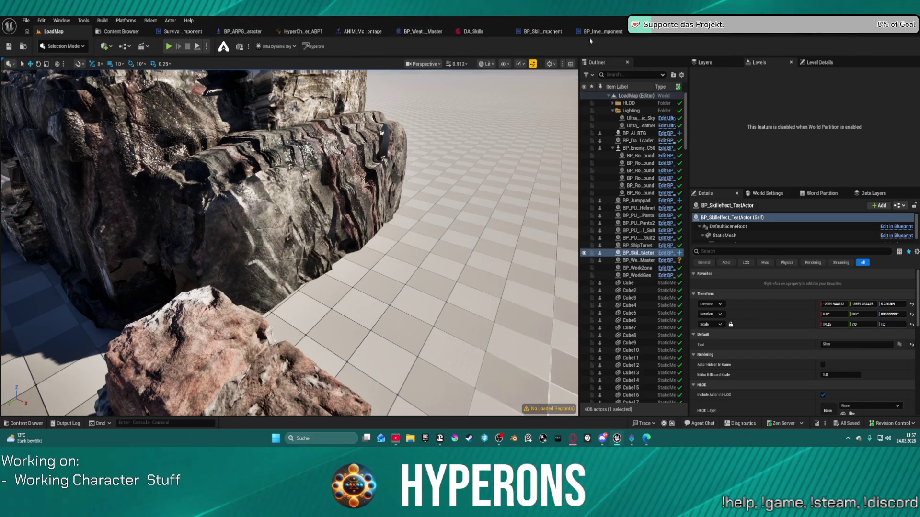
pyautogui.click(646, 31)
# Pan BP_P_Vehicle's event graph through the mount logic to the collision and Move Component To nodes
pyautogui.scroll(-4, 609, 189)
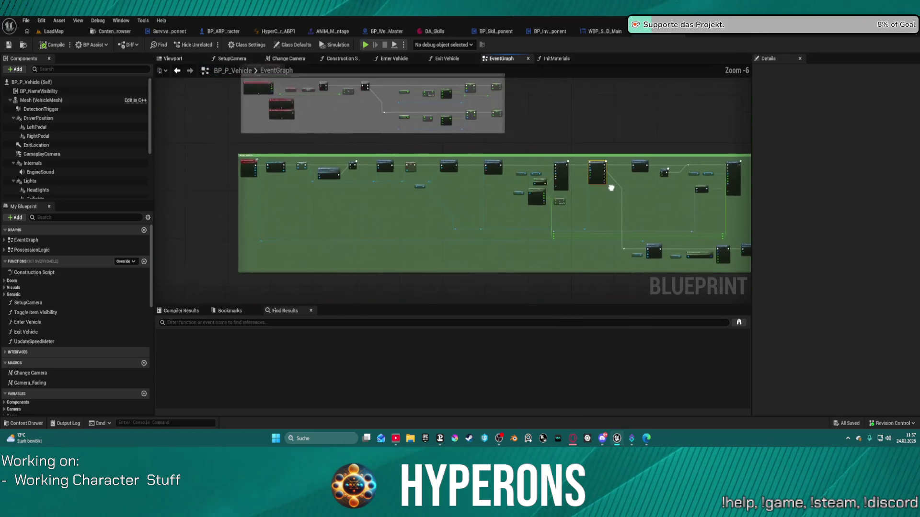
pyautogui.scroll(5, 504, 162)
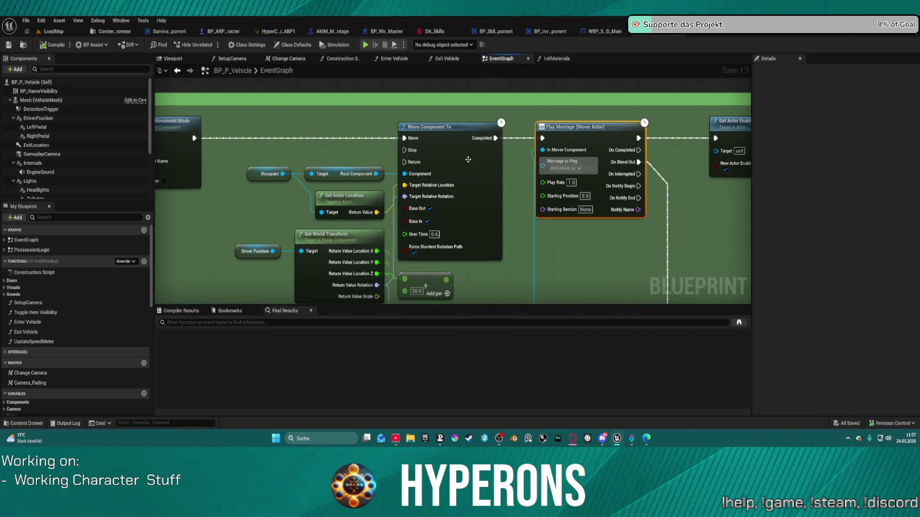
pyautogui.moveTo(556, 185)
pyautogui.mouseDown()
pyautogui.moveTo(527, 168)
pyautogui.moveTo(393, 10)
pyautogui.mouseUp()
pyautogui.moveTo(452, 182)
pyautogui.mouseDown()
pyautogui.moveTo(372, 145)
pyautogui.moveTo(343, 105)
pyautogui.moveTo(239, 105)
pyautogui.moveTo(198, 86)
pyautogui.moveTo(114, 99)
pyautogui.moveTo(95, 117)
pyautogui.mouseUp()
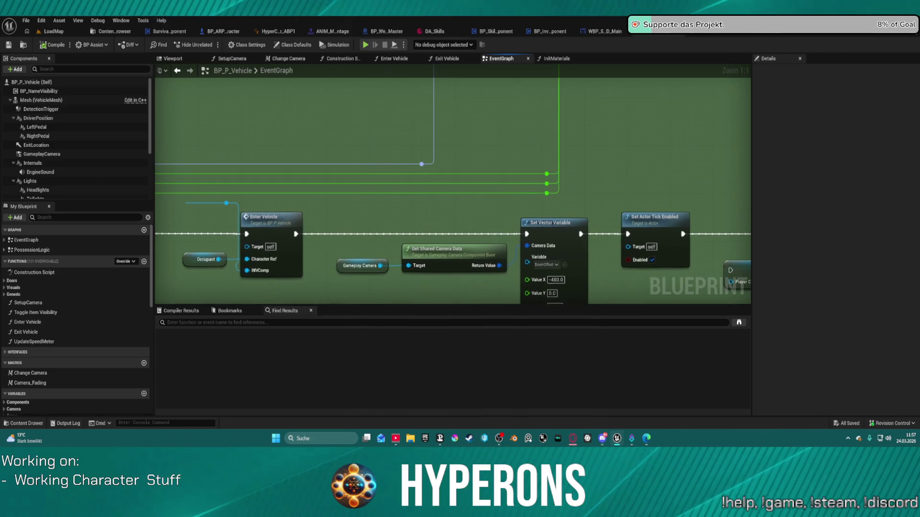
pyautogui.moveTo(565, 356)
pyautogui.mouseDown()
pyautogui.moveTo(566, 378)
pyautogui.moveTo(552, 210)
pyautogui.moveTo(499, 158)
pyautogui.moveTo(372, 123)
pyautogui.moveTo(360, 200)
pyautogui.moveTo(209, 238)
pyautogui.mouseUp()
pyautogui.scroll(-2, 498, 158)
pyautogui.scroll(3, 418, 173)
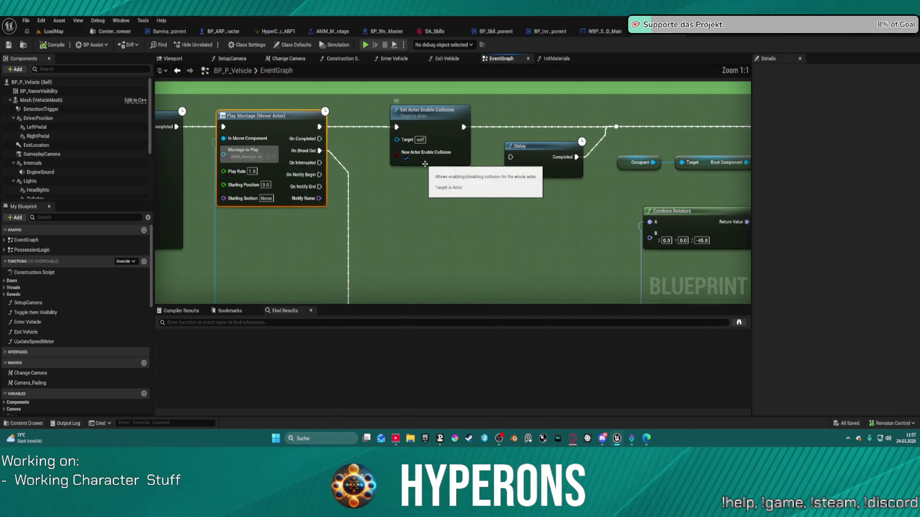
pyautogui.moveTo(417, 173)
pyautogui.mouseDown()
pyautogui.moveTo(307, 202)
pyautogui.moveTo(326, 166)
pyautogui.mouseUp()
pyautogui.click(311, 93)
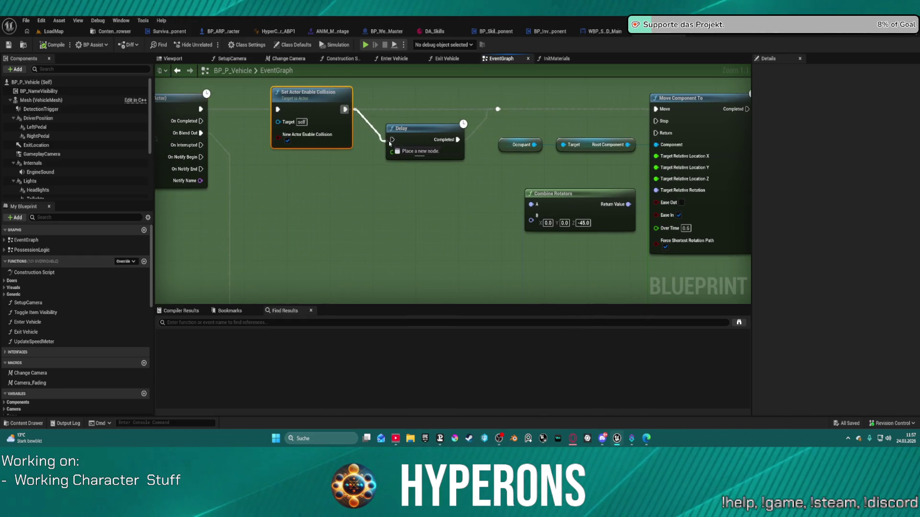
pyautogui.moveTo(122, 142); pyautogui.dragTo(336, 143)
# Drop ANIM_Mount_Left_UE5_UEFN_Montage from the HoverBike folder onto Play Montage's Montage to Play pin
pyautogui.hotkey('ctrl', 'space')
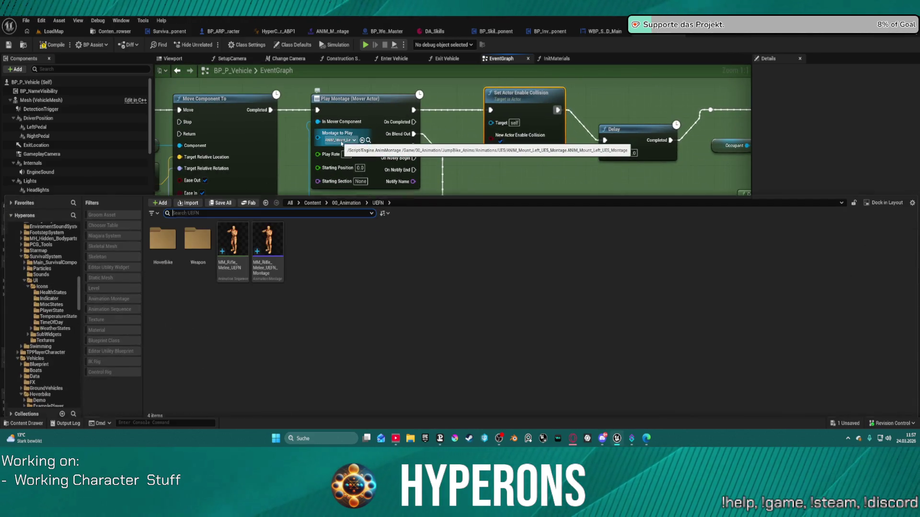
pyautogui.doubleClick(163, 235)
pyautogui.click(345, 140)
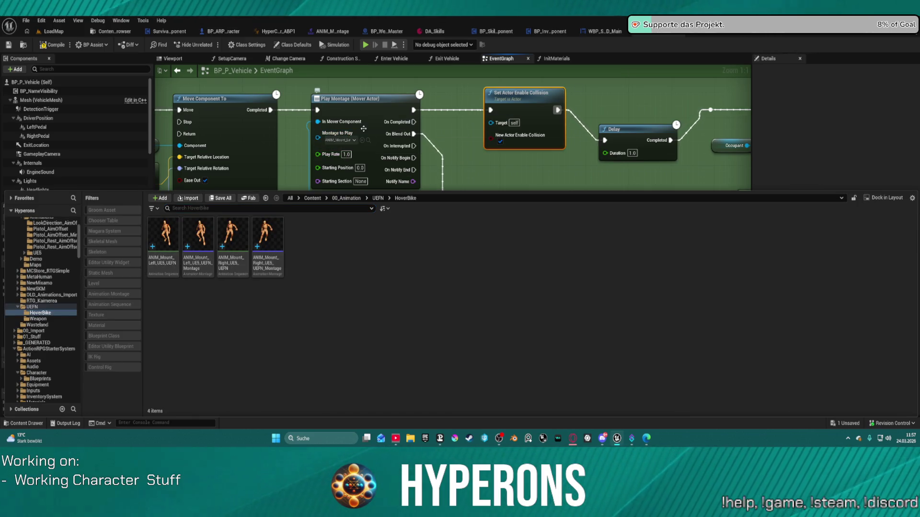
pyautogui.scroll(-4, 511, 113)
pyautogui.moveTo(511, 113); pyautogui.dragTo(319, 149)
pyautogui.hotkey('ctrl', 'space')
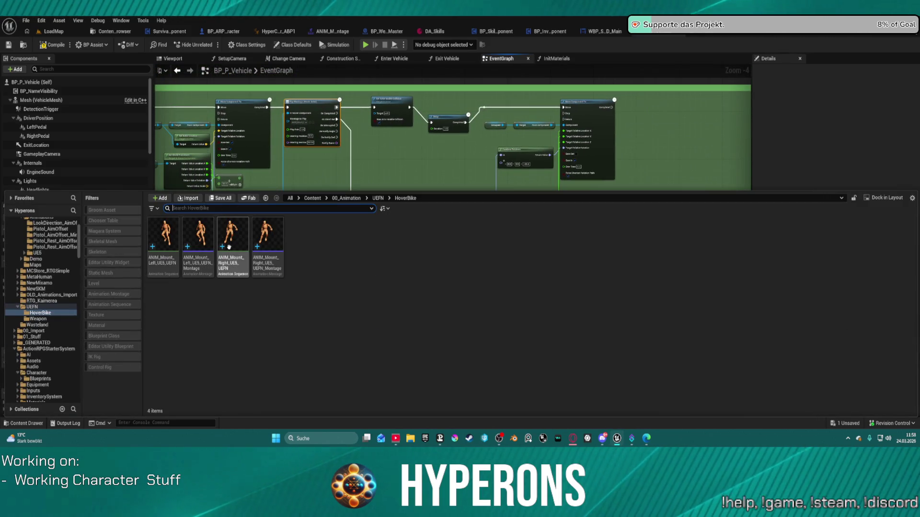
pyautogui.moveTo(196, 235)
pyautogui.moveTo(196, 234)
pyautogui.mouseDown()
pyautogui.moveTo(273, 190)
pyautogui.moveTo(306, 123)
pyautogui.mouseUp()
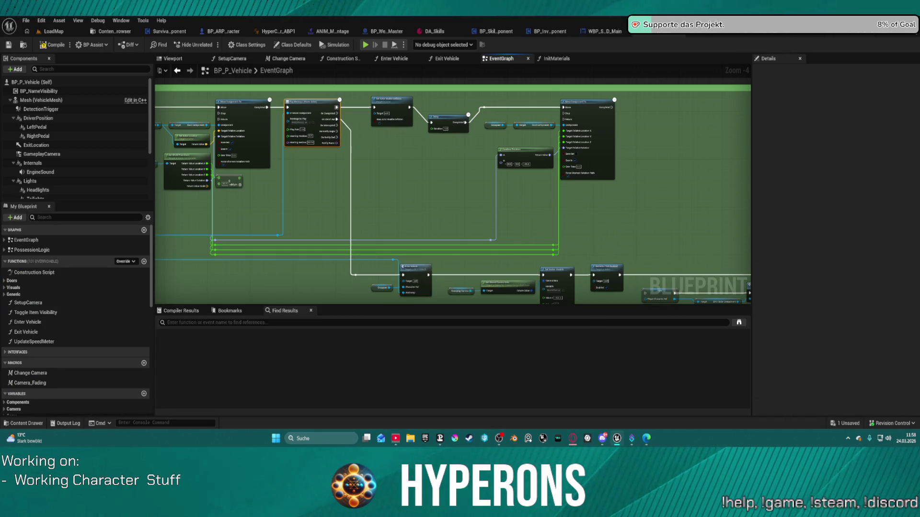
pyautogui.scroll(4, 231, 114)
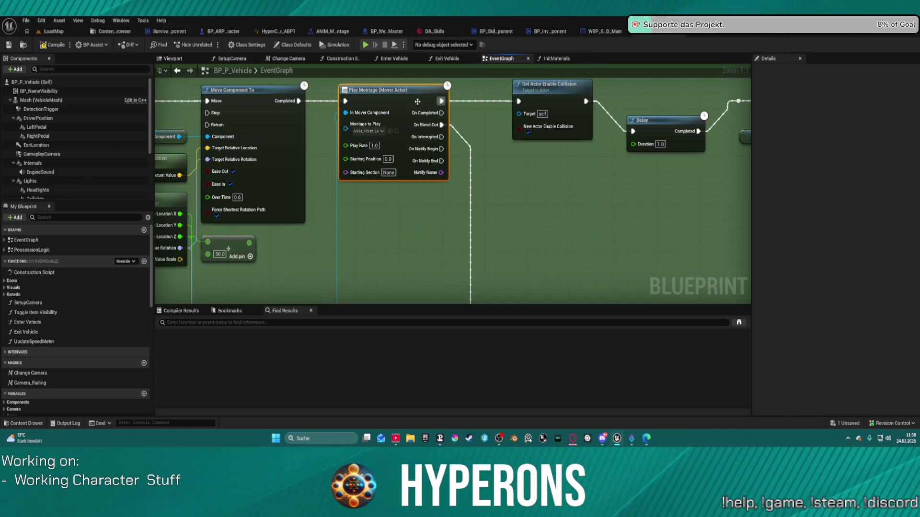
pyautogui.scroll(-4, 431, 173)
pyautogui.moveTo(298, 73)
pyautogui.mouseDown()
pyautogui.moveTo(365, 89)
pyautogui.moveTo(702, 86)
pyautogui.mouseUp()
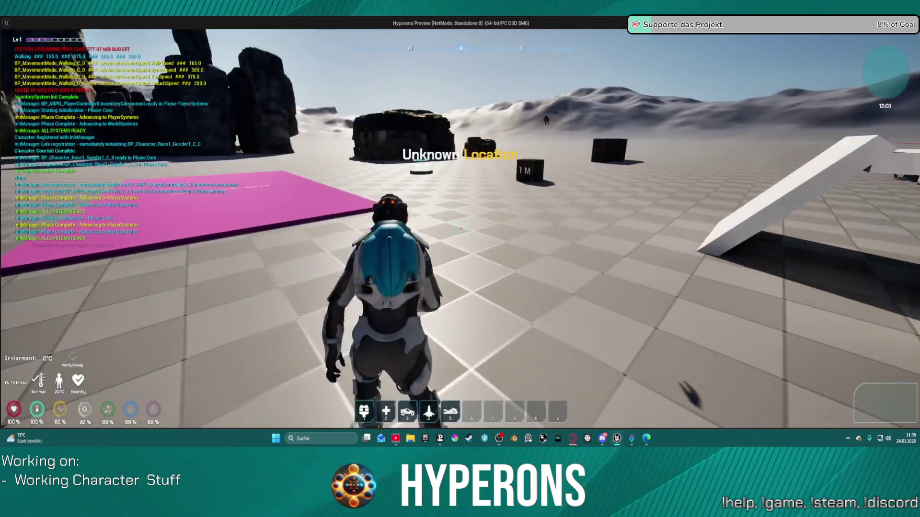
# Walk the character up to the hoverbike, get on it, then stop the play-test
pyautogui.press('5')
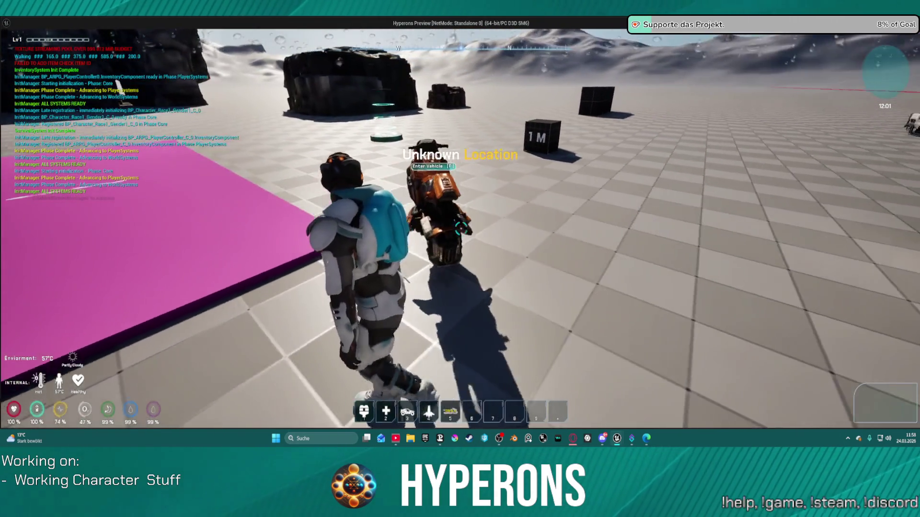
pyautogui.press('a')
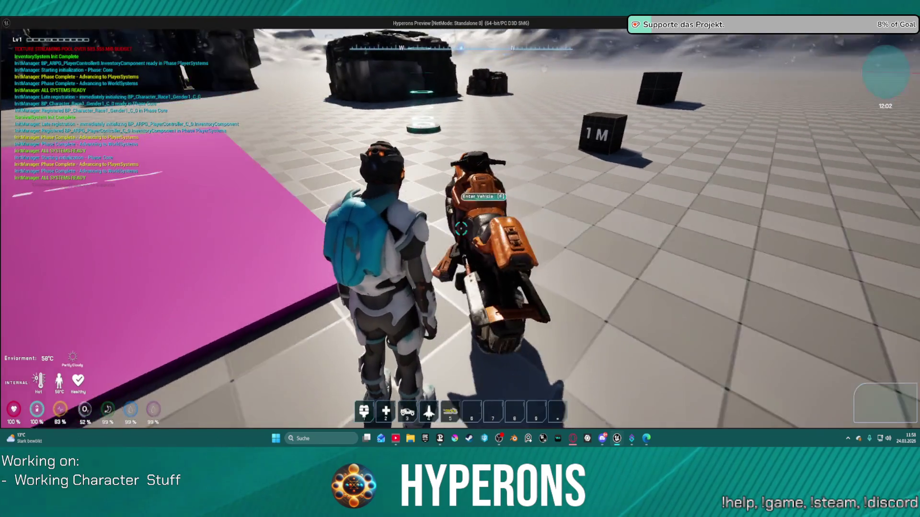
pyautogui.press('f')
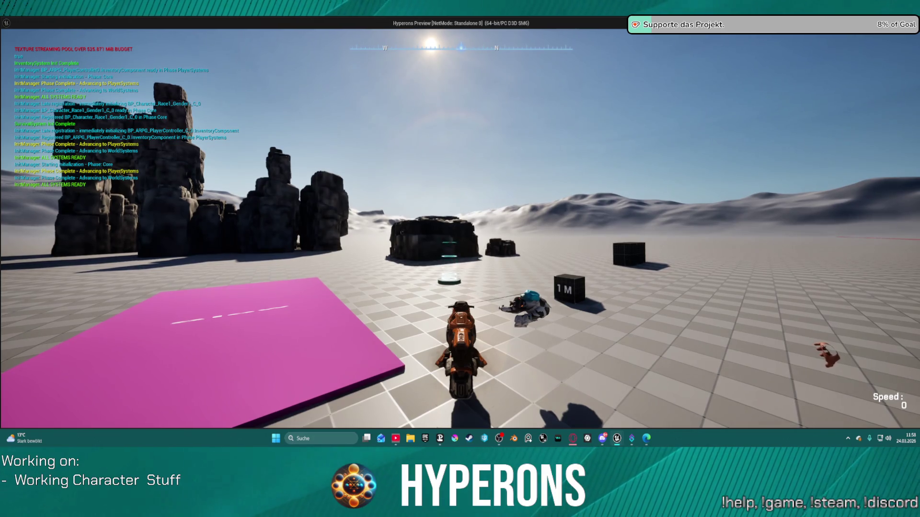
pyautogui.press('Escape')
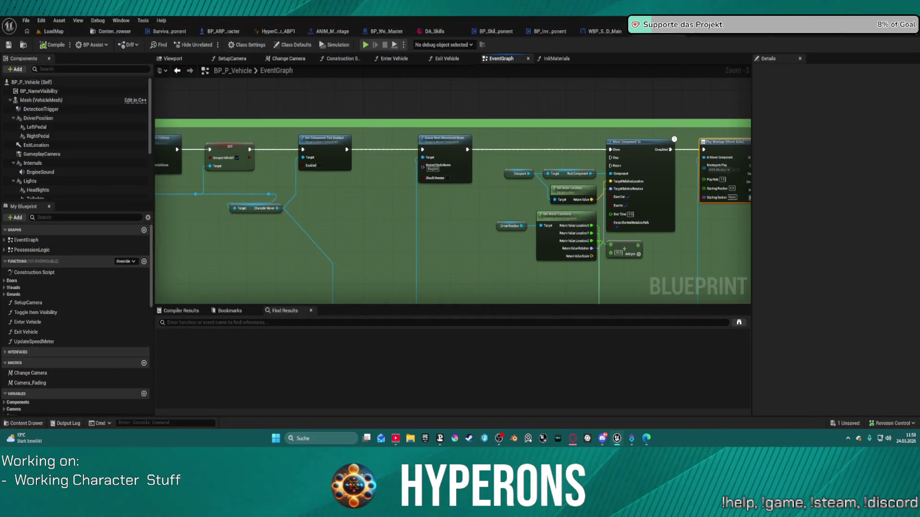
# Pick ANIM_Mount_Left_UE5_UEFN_Montage as Play Montage's Montage to Play, then open that montage
pyautogui.moveTo(450, 176); pyautogui.dragTo(354, 156)
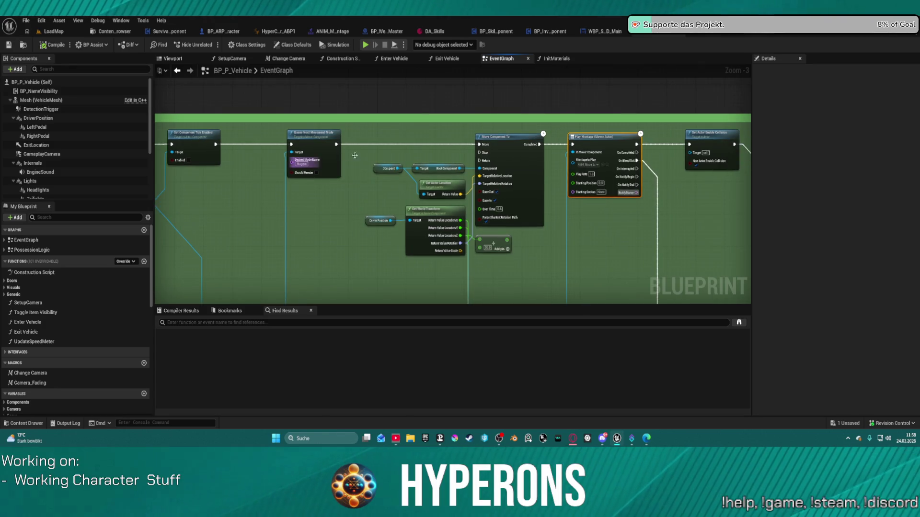
pyautogui.moveTo(696, 146); pyautogui.dragTo(541, 128)
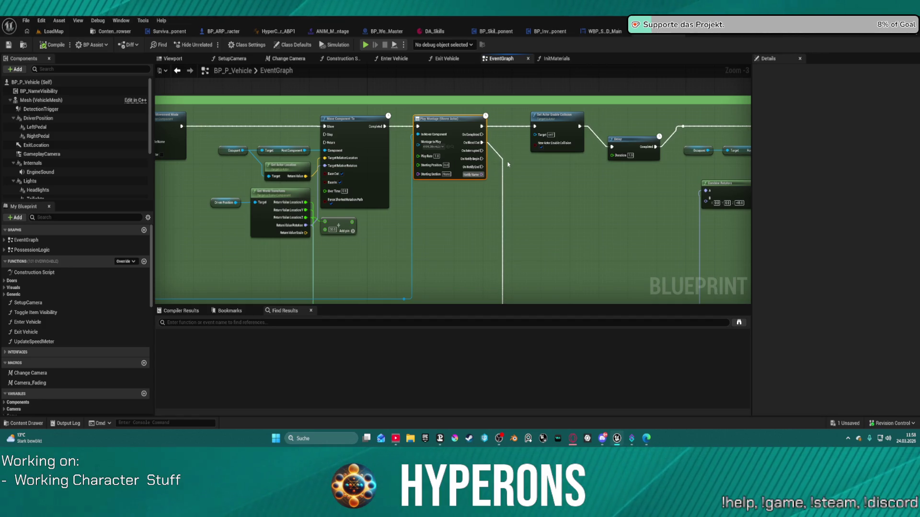
pyautogui.scroll(-2, 508, 159)
pyautogui.scroll(5, 592, 191)
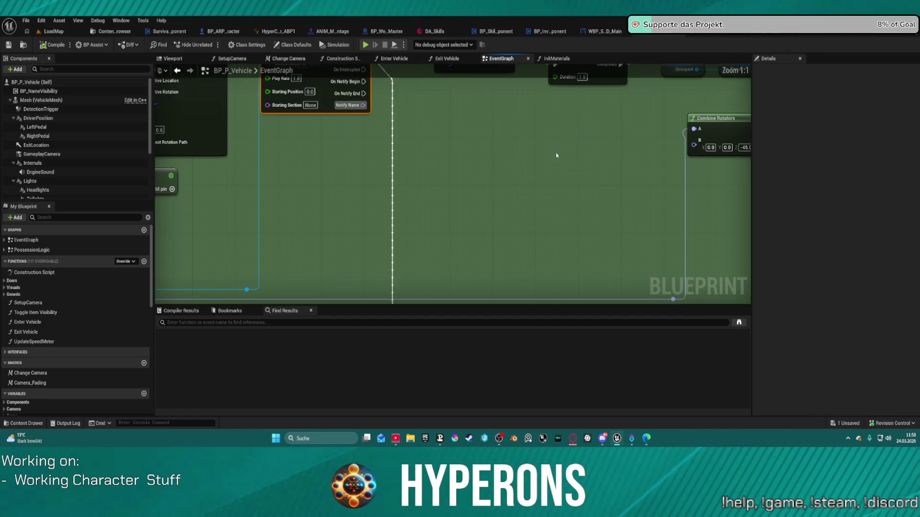
pyautogui.click(430, 192)
pyautogui.click(431, 192)
pyautogui.click(430, 192)
pyautogui.click(460, 244)
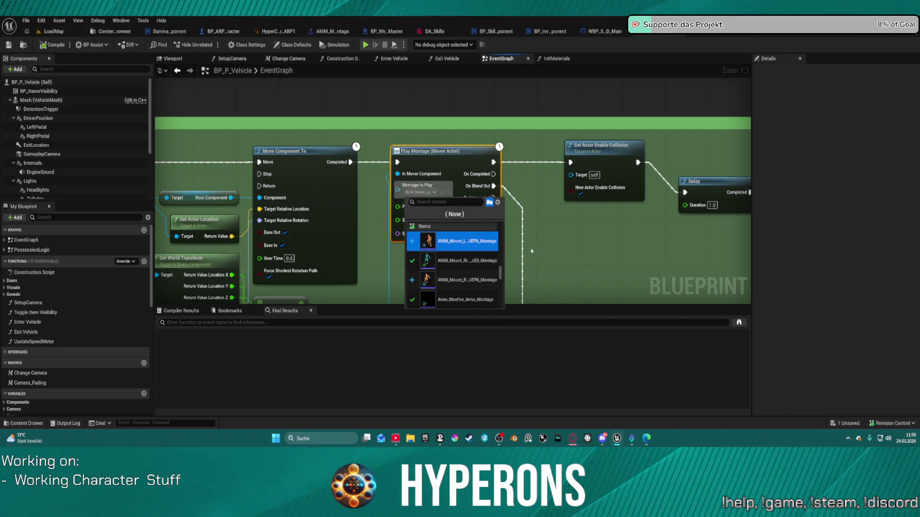
pyautogui.click(529, 184)
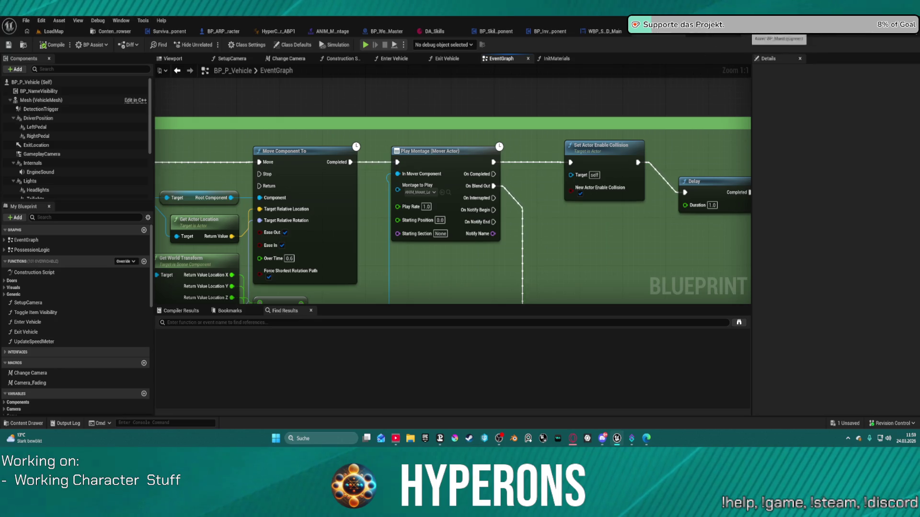
pyautogui.click(335, 32)
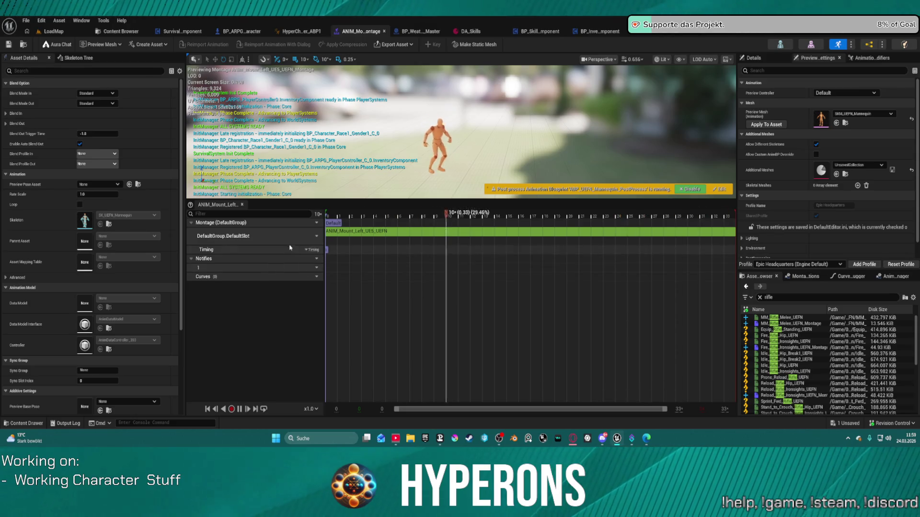
# Assign the montage track to the DefaultGroup.Curves slot
pyautogui.click(315, 237)
pyautogui.moveTo(350, 259)
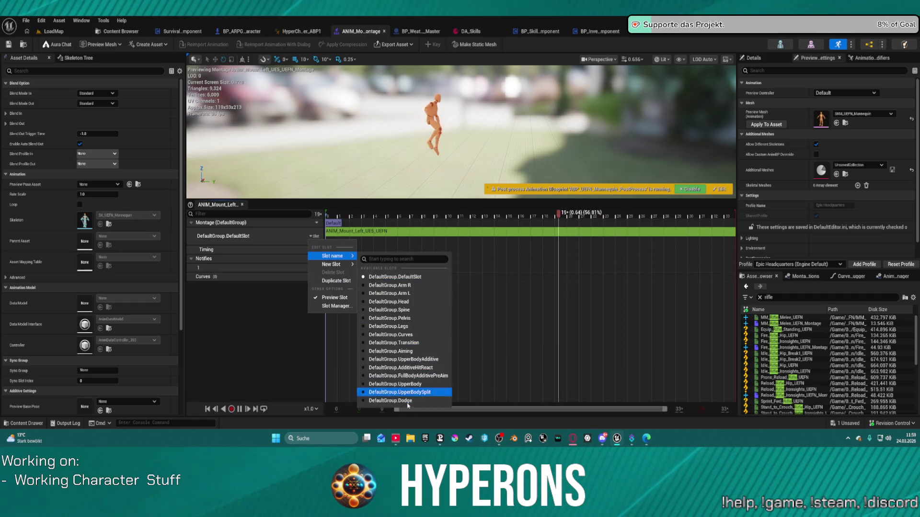
pyautogui.click(389, 335)
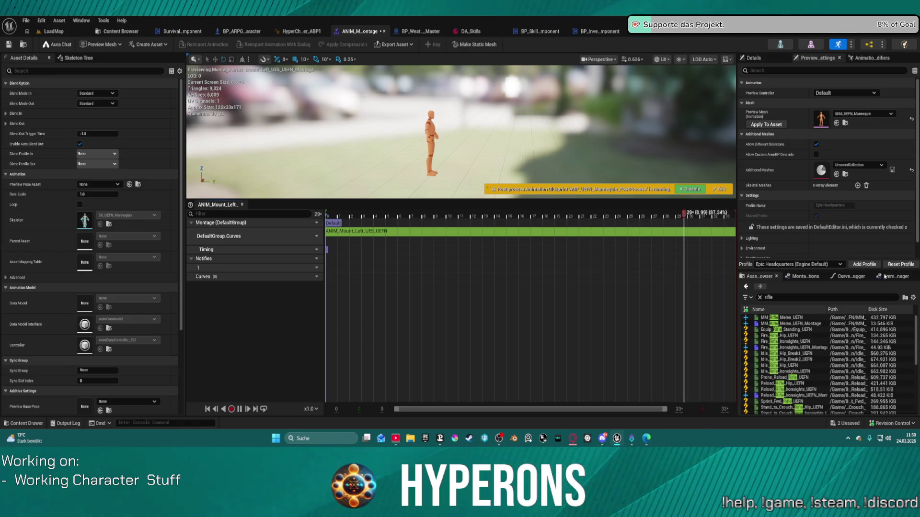
# Check the Curve Debugger and Animation Modifiers panels, and clear the rifle filter from the asset list
pyautogui.click(843, 278)
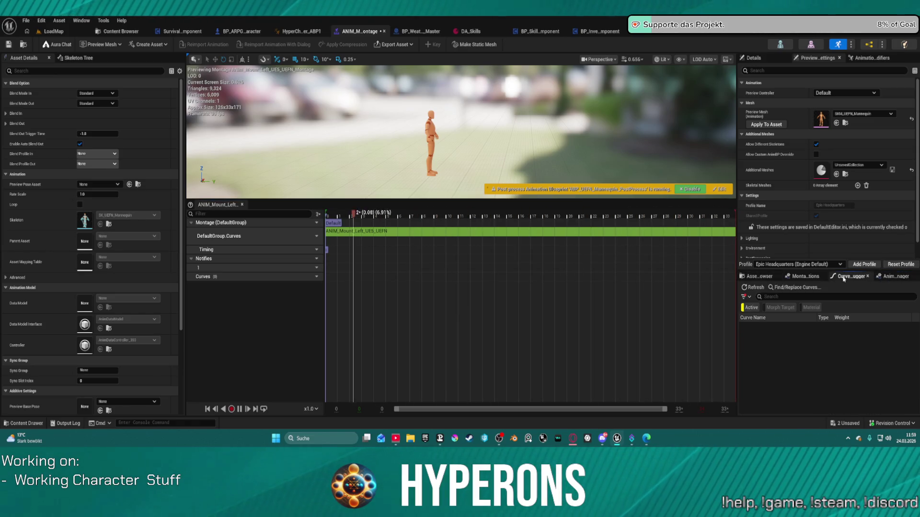
pyautogui.click(856, 58)
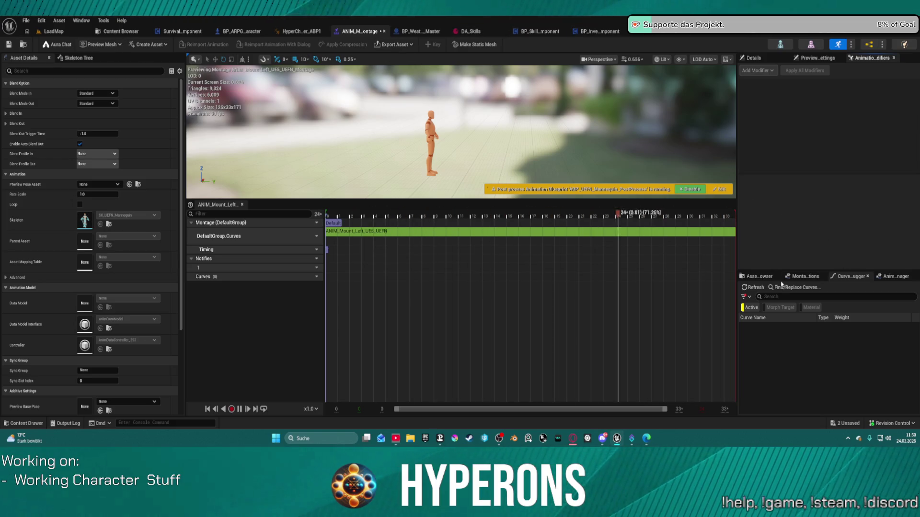
pyautogui.click(759, 276)
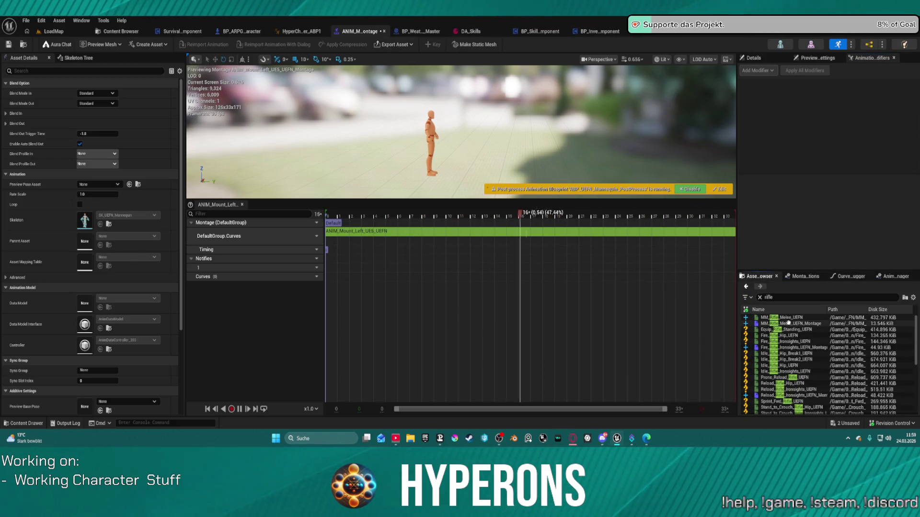
pyautogui.click(760, 297)
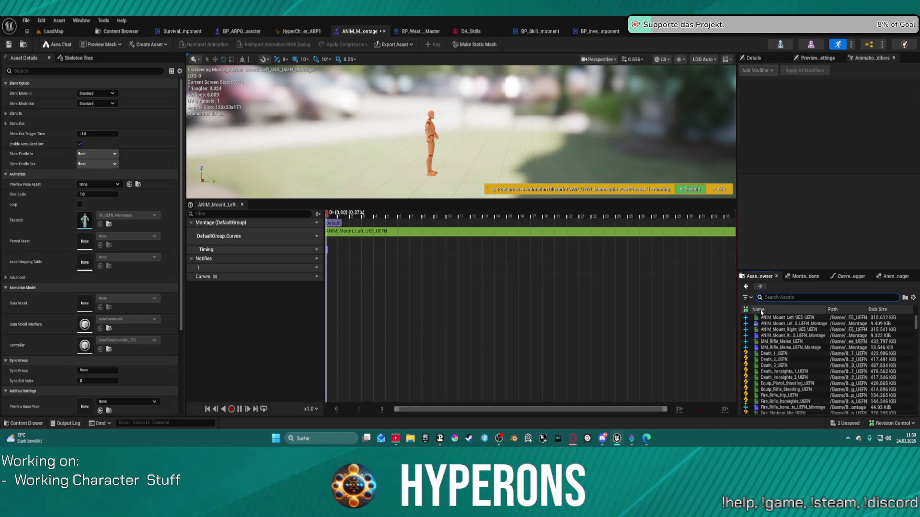
# Open the left mount animation sequence and add the Create_Curves modifier
pyautogui.write('mount')
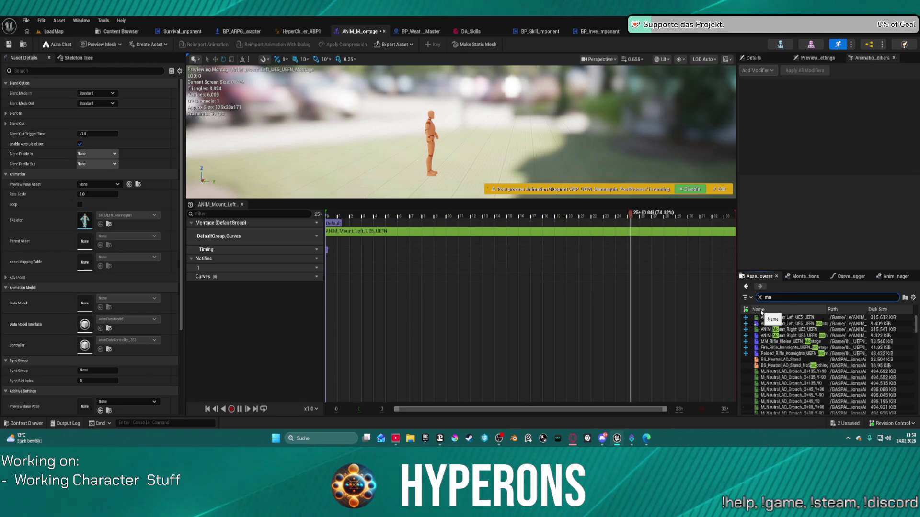
pyautogui.click(788, 324)
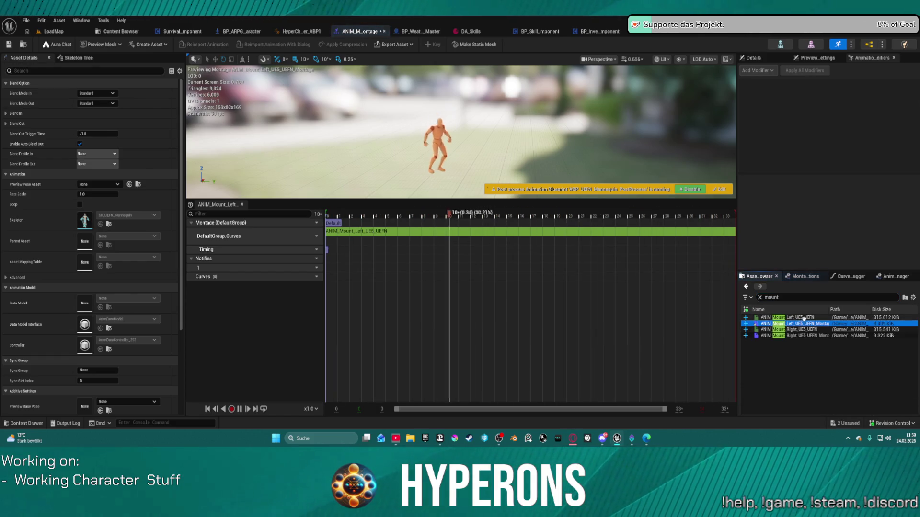
pyautogui.doubleClick(803, 318)
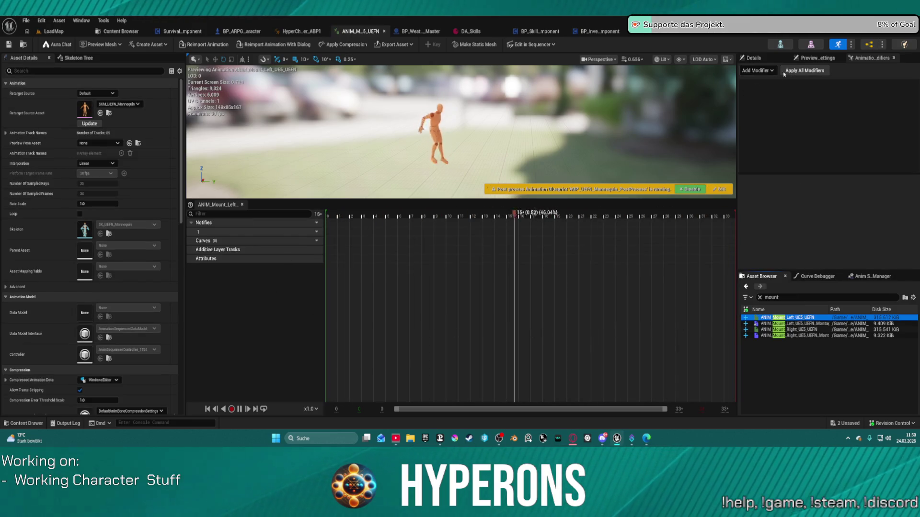
pyautogui.click(775, 71)
pyautogui.scroll(-10, 790, 192)
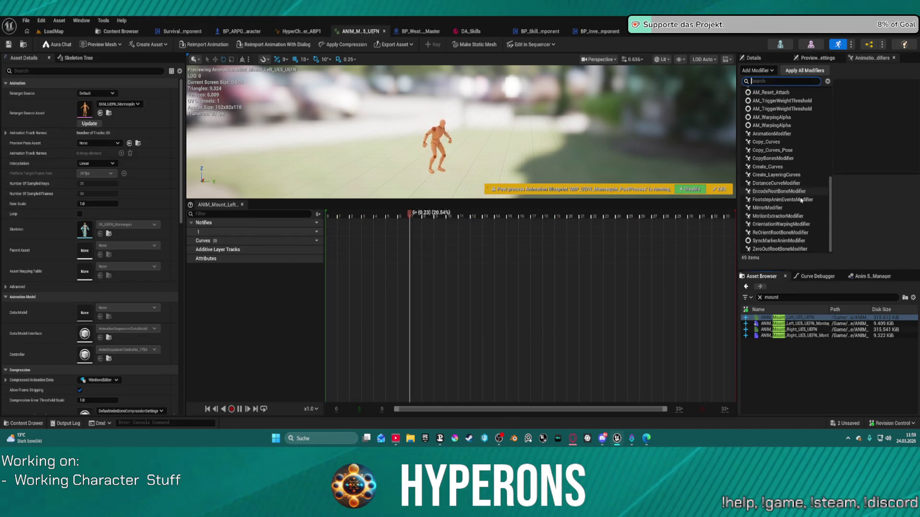
pyautogui.scroll(1, 800, 197)
pyautogui.click(784, 180)
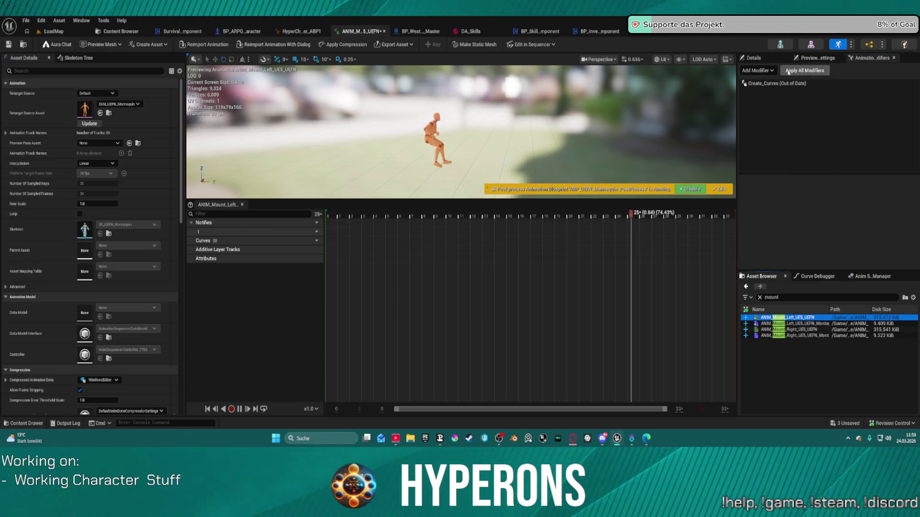
pyautogui.click(776, 84)
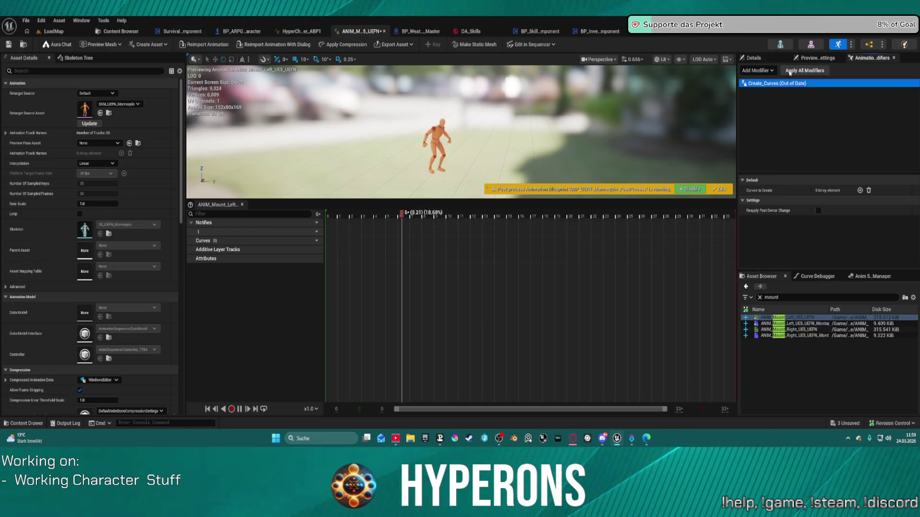
# Add the Create_LayeringCurves modifier and apply all modifiers to bake the layering curves
pyautogui.click(757, 70)
pyautogui.scroll(-10, 819, 172)
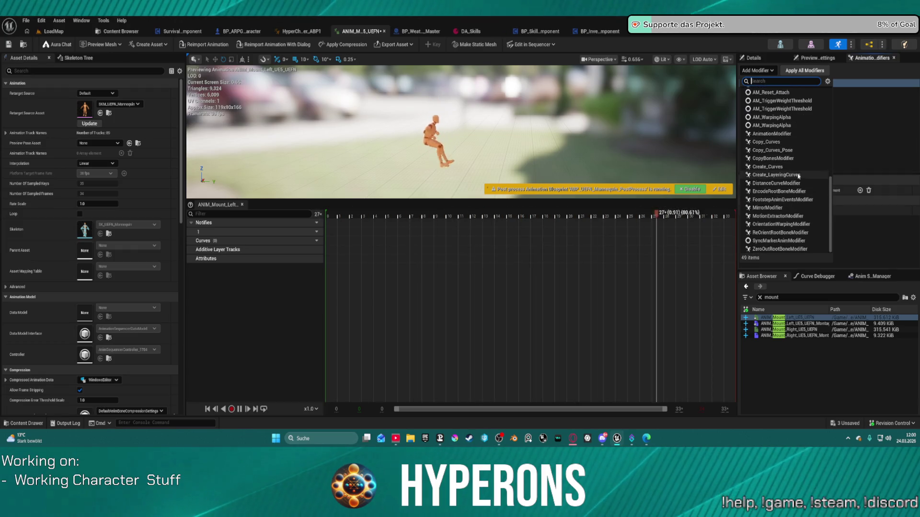
pyautogui.click(799, 175)
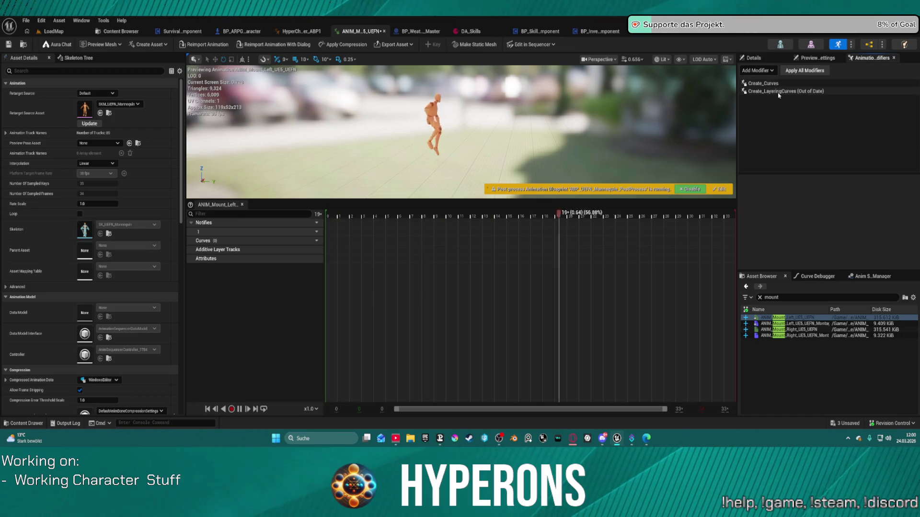
pyautogui.click(778, 92)
pyautogui.click(792, 71)
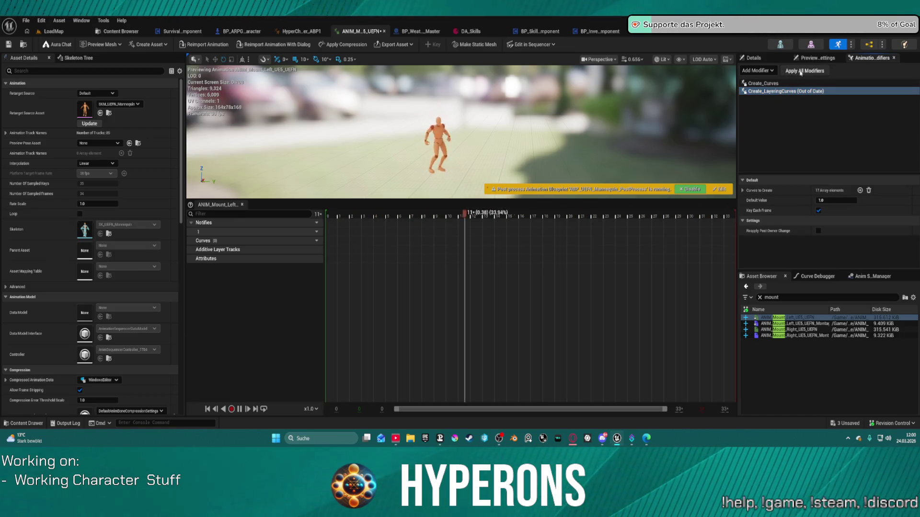
pyautogui.click(256, 250)
pyautogui.scroll(-3, 269, 330)
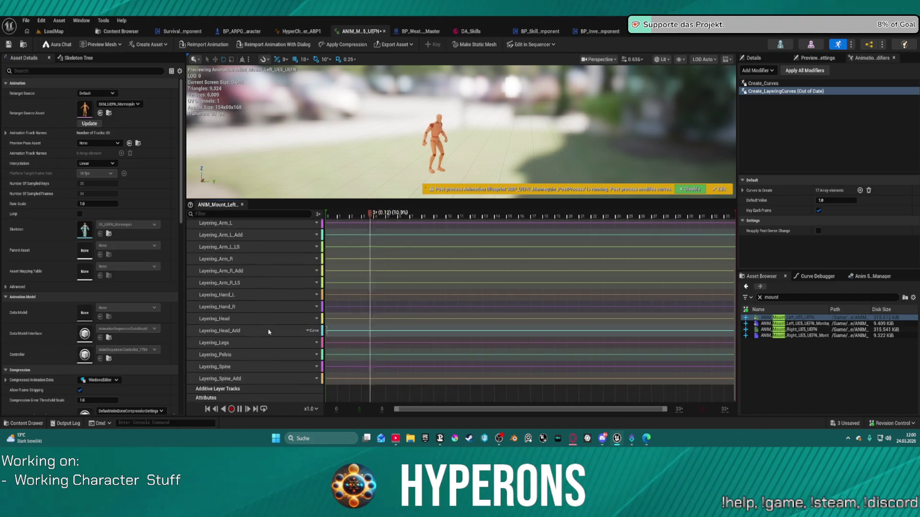
pyautogui.keyDown('shift'); pyautogui.click(307, 365); pyautogui.keyUp('shift')
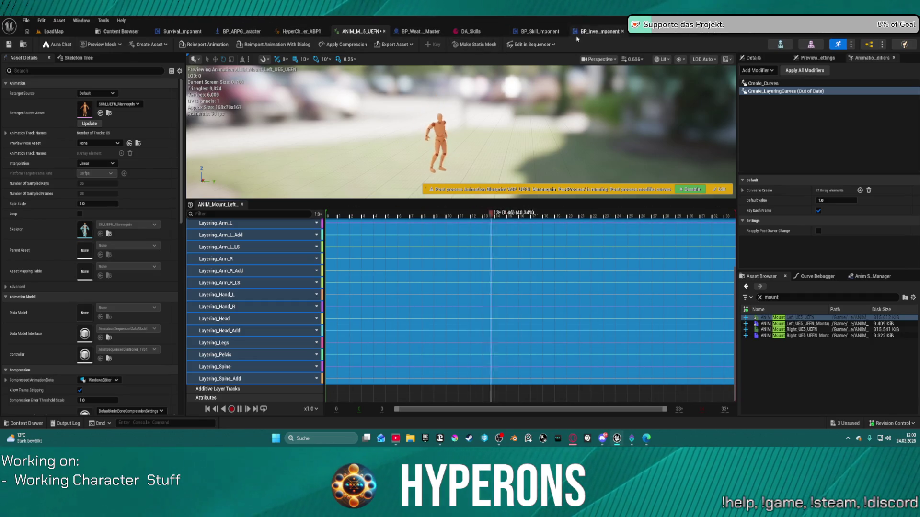
# Inspect the curves, including enable_cr_aimoffset, in the left mount montage, then return to LoadMap
pyautogui.doubleClick(774, 324)
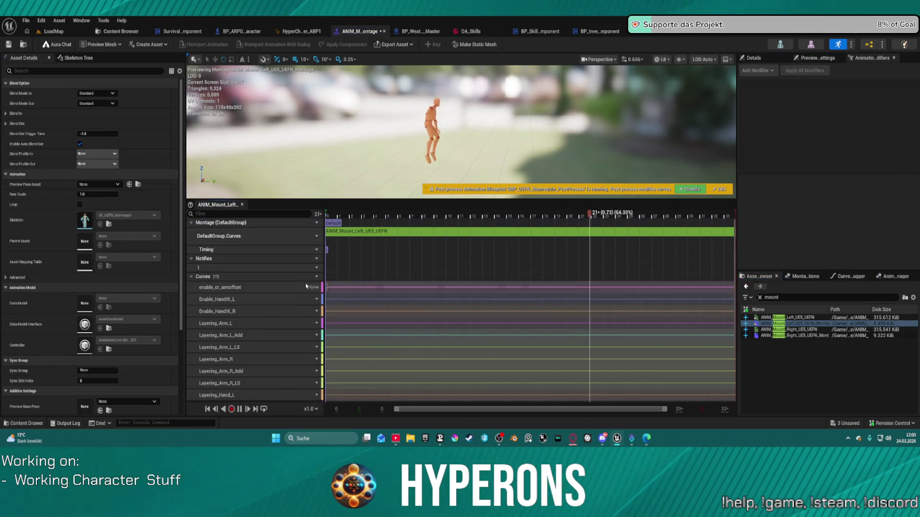
pyautogui.click(257, 290)
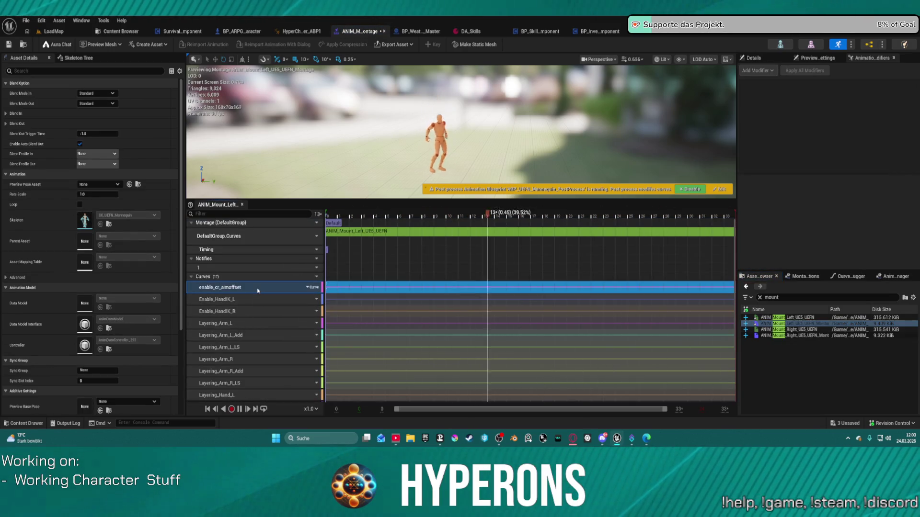
pyautogui.scroll(-3, 298, 321)
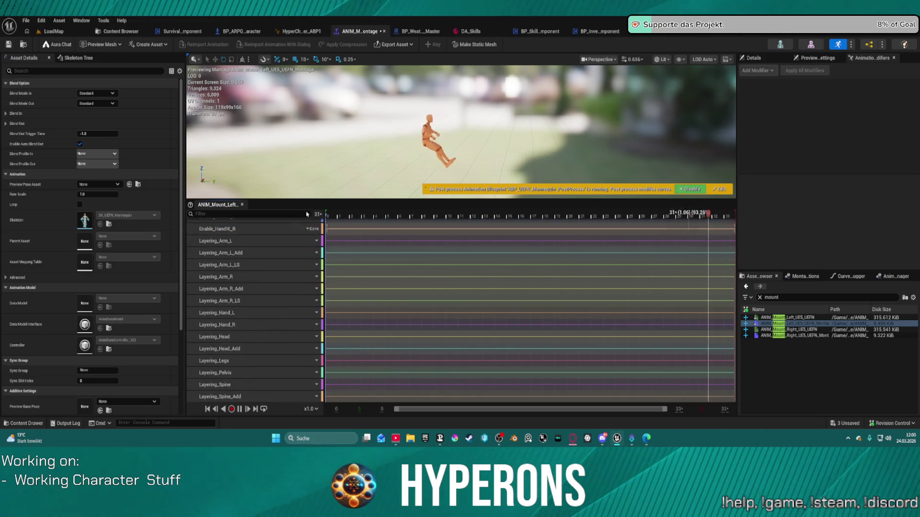
pyautogui.click(49, 32)
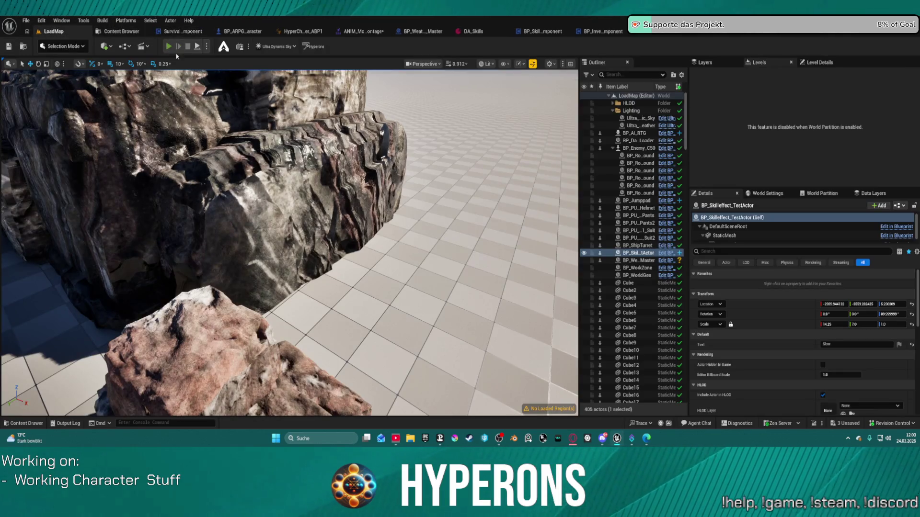
# Play-test with Alt+P, walking up to and mounting the hoverbike, then go back to the montage
pyautogui.hotkey('alt', 'p')
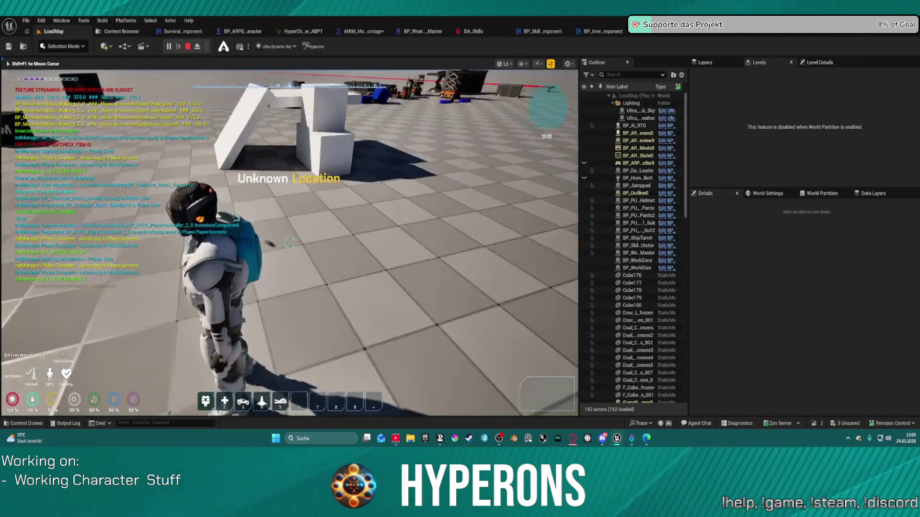
pyautogui.press('w')
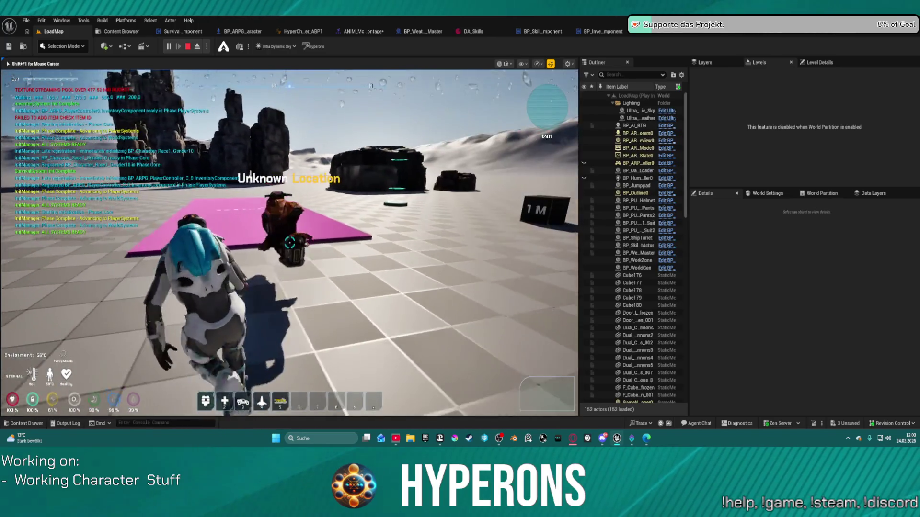
pyautogui.press('w')
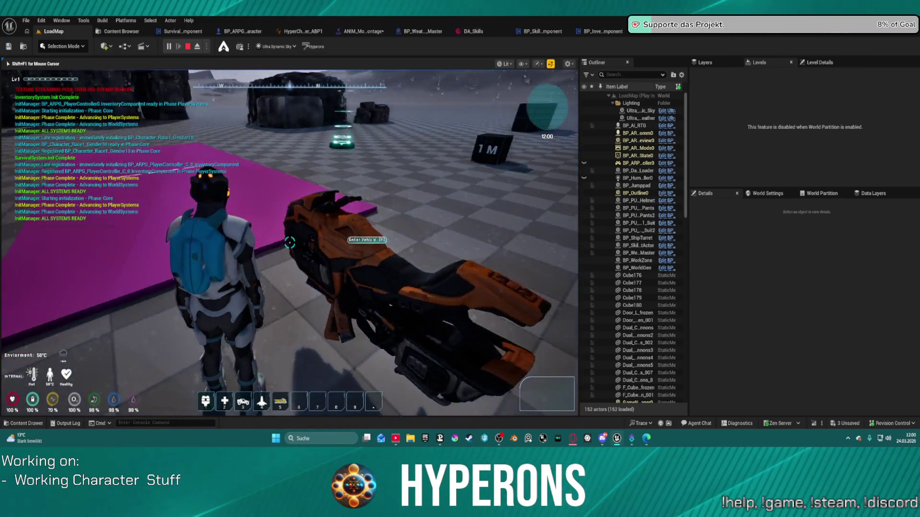
pyautogui.press('f')
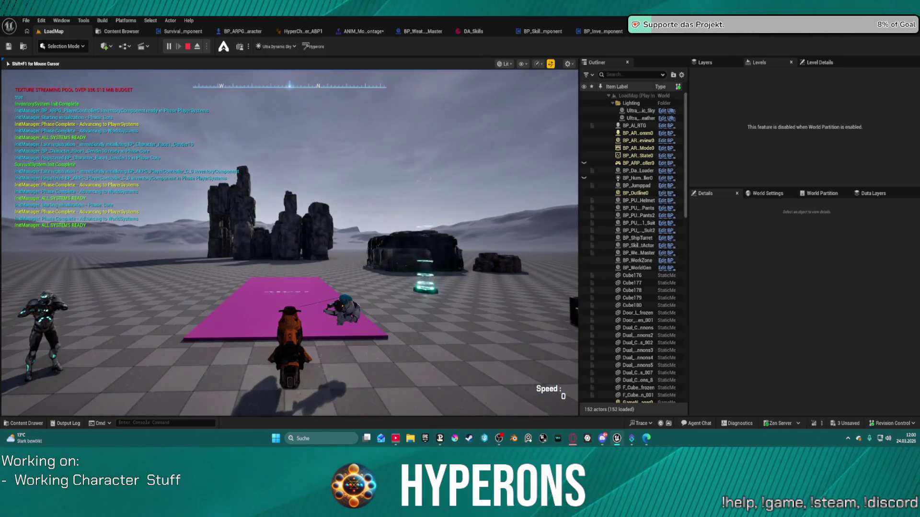
pyautogui.press('Escape')
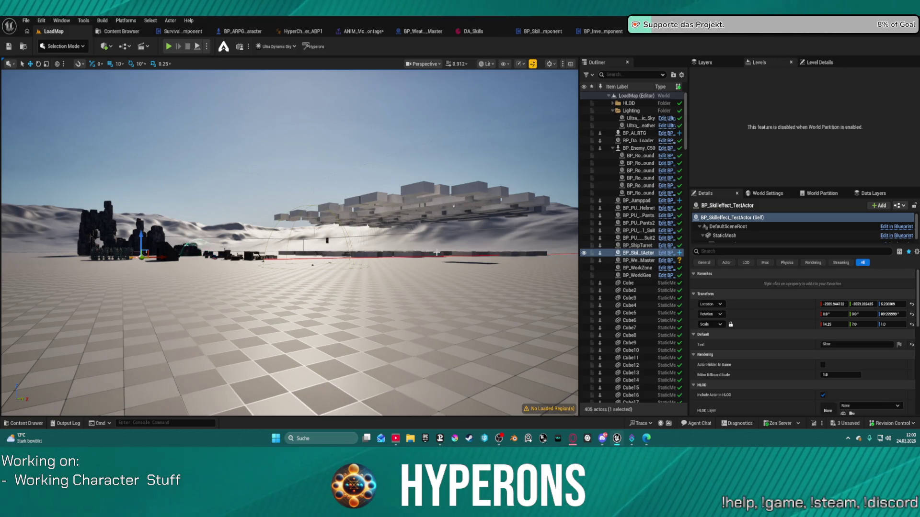
pyautogui.click(374, 32)
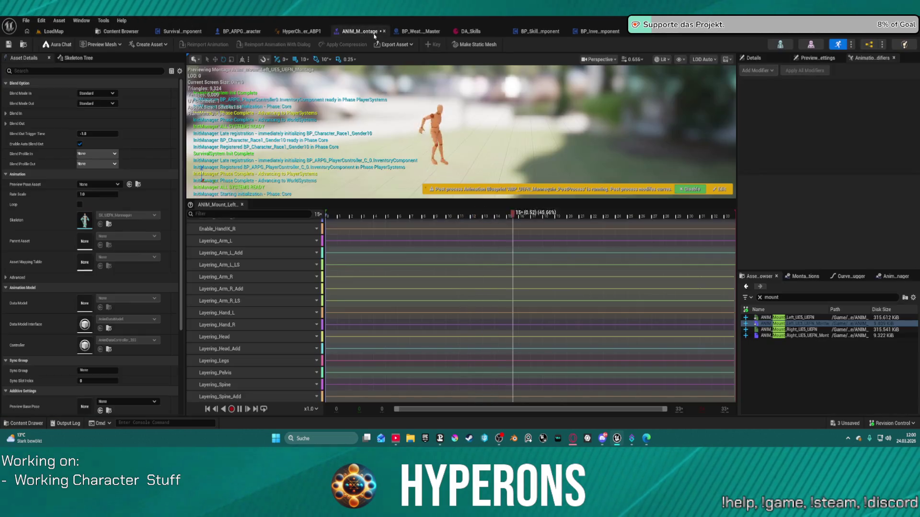
# Select all the montage's curve tracks and open them in the curve graph editor
pyautogui.scroll(5, 270, 287)
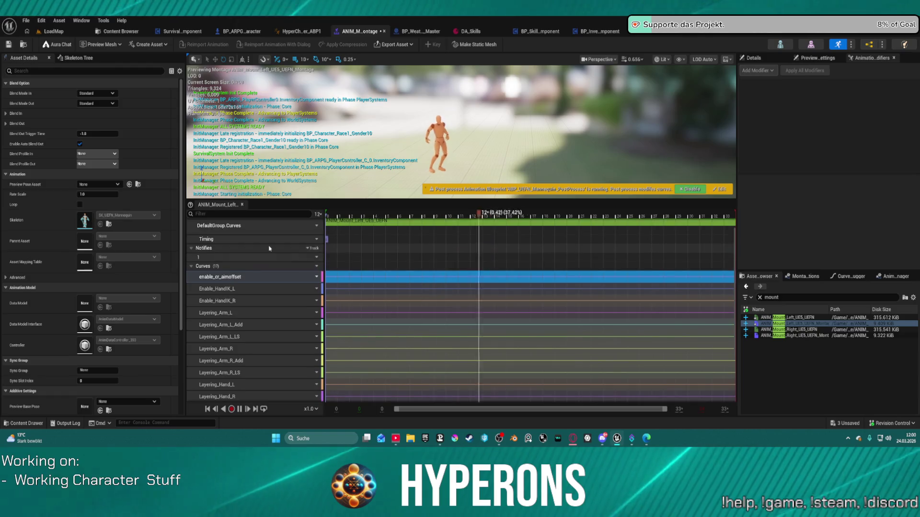
pyautogui.click(270, 288)
pyautogui.keyDown('shift'); pyautogui.click(283, 301); pyautogui.keyUp('shift')
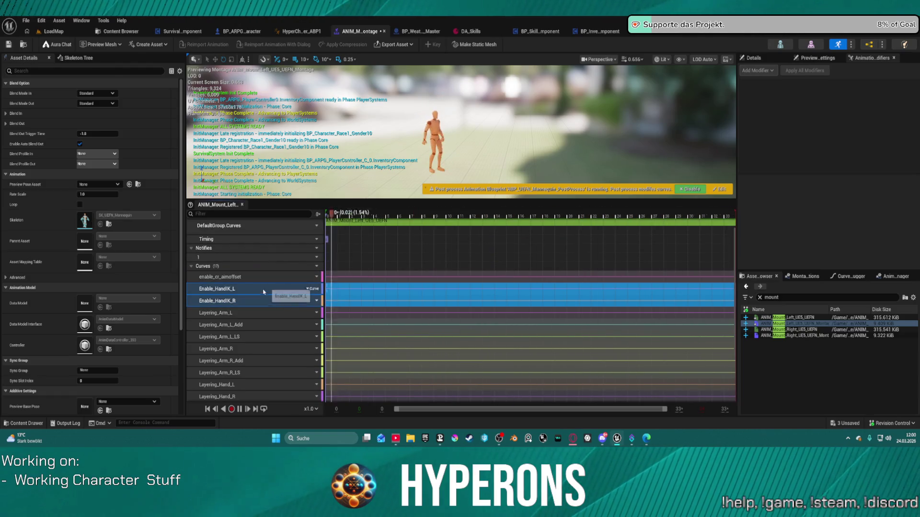
pyautogui.scroll(-5, 273, 364)
pyautogui.keyDown('shift'); pyautogui.click(273, 390); pyautogui.keyUp('shift')
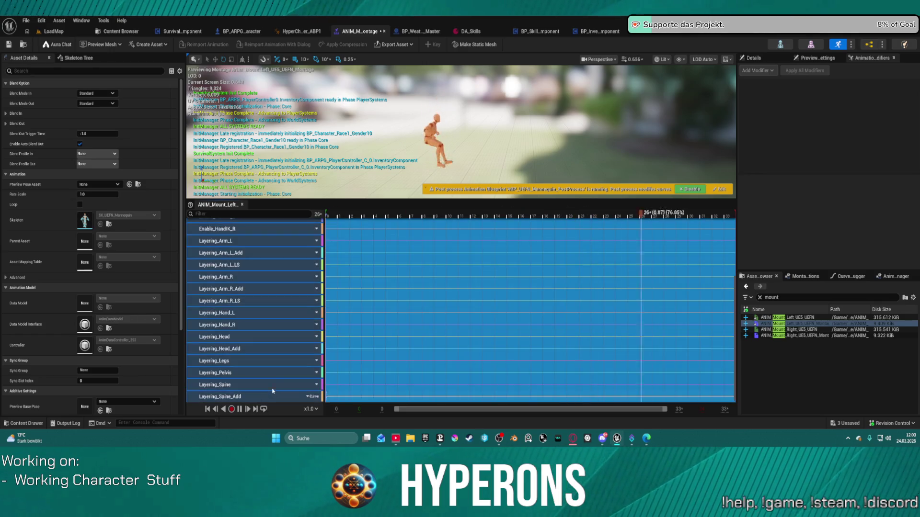
pyautogui.rightClick(274, 272)
pyautogui.click(322, 341)
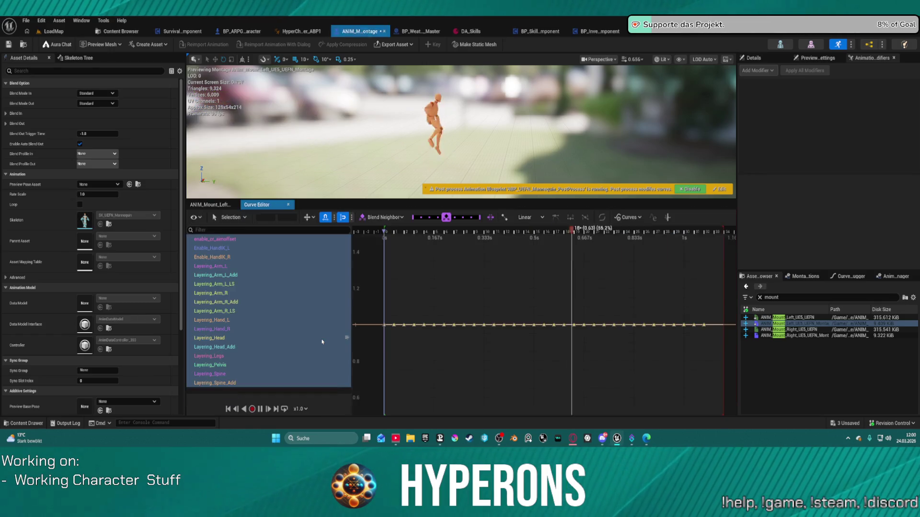
# Reshape Layering_Pelvis into a ramp, setting the low keys at its start to 0
pyautogui.click(268, 365)
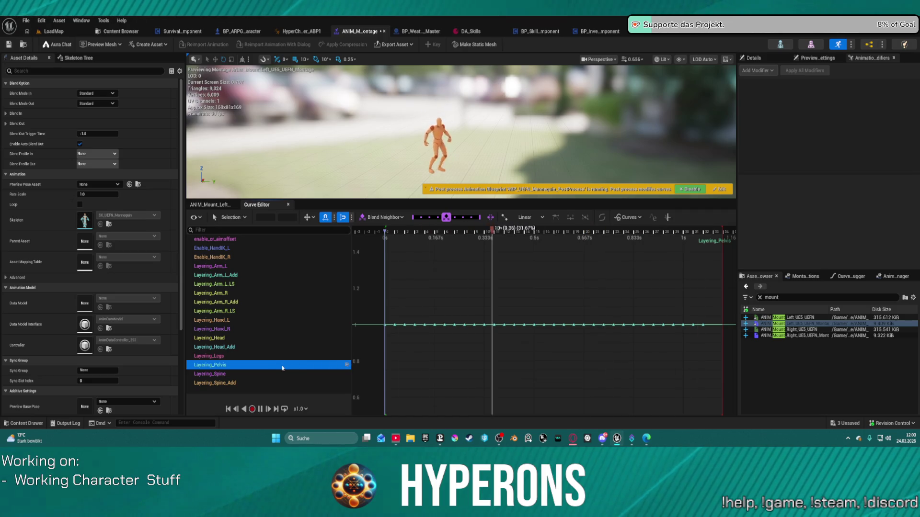
pyautogui.moveTo(369, 308); pyautogui.dragTo(713, 338)
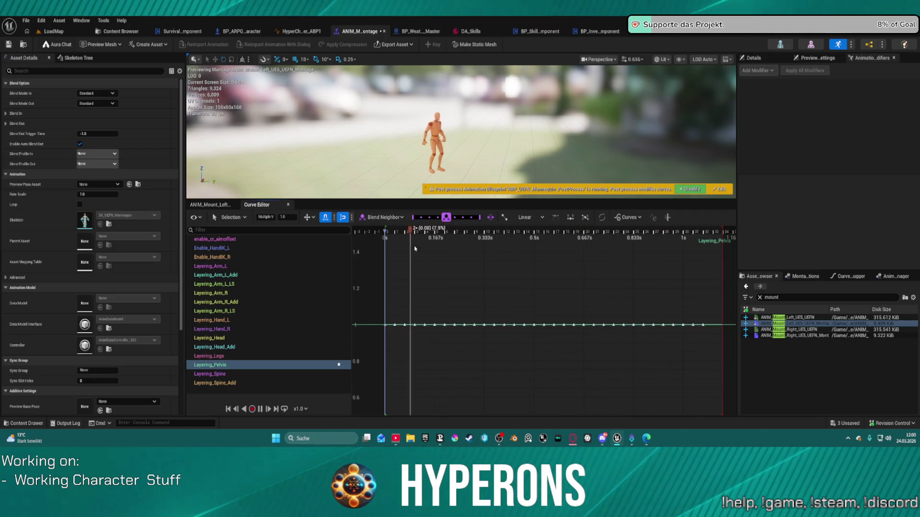
pyautogui.click(287, 217)
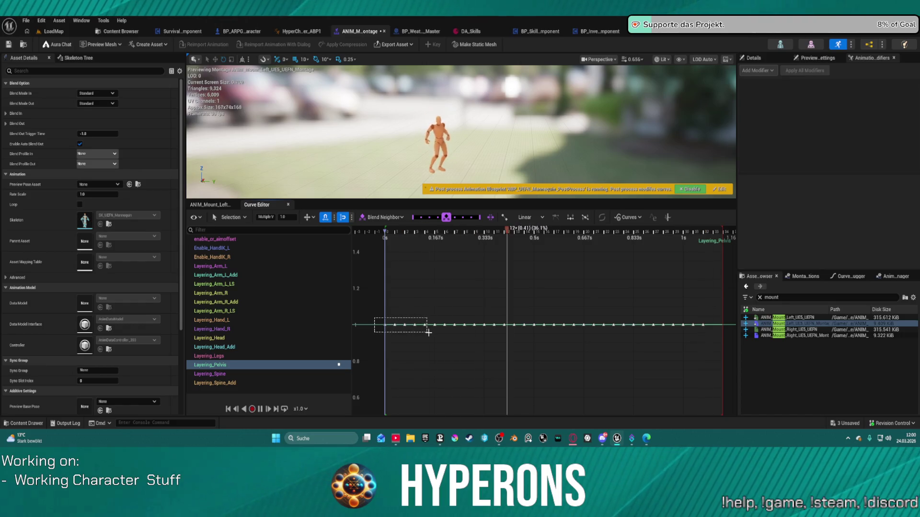
pyautogui.moveTo(385, 325); pyautogui.dragTo(383, 404)
pyautogui.scroll(-5, 401, 370)
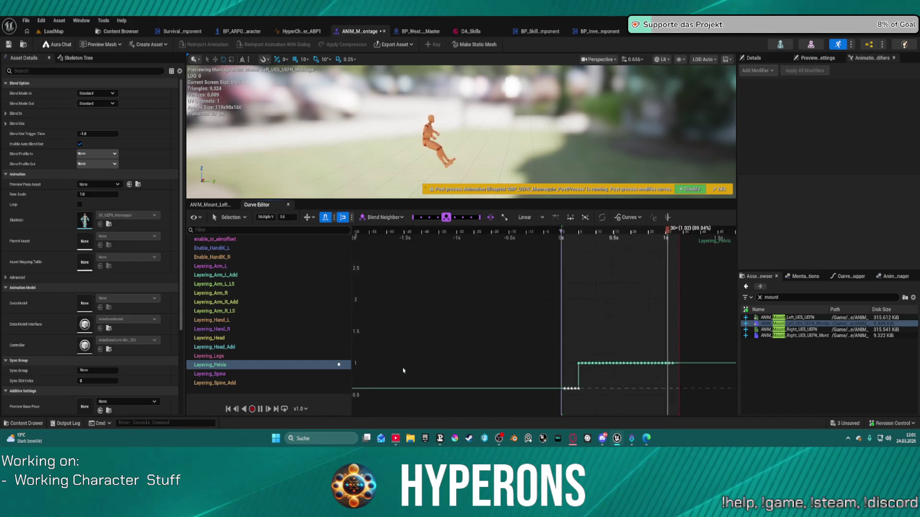
pyautogui.scroll(8, 516, 317)
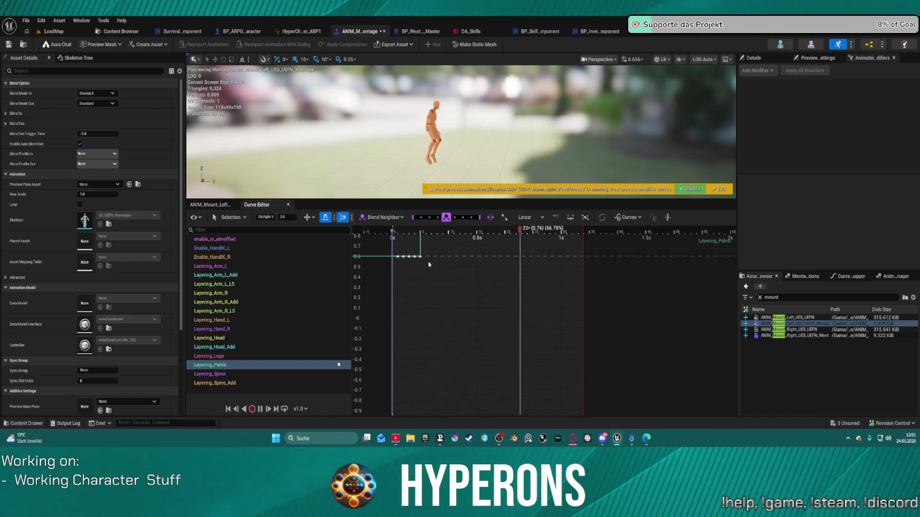
pyautogui.moveTo(466, 318); pyautogui.dragTo(508, 341)
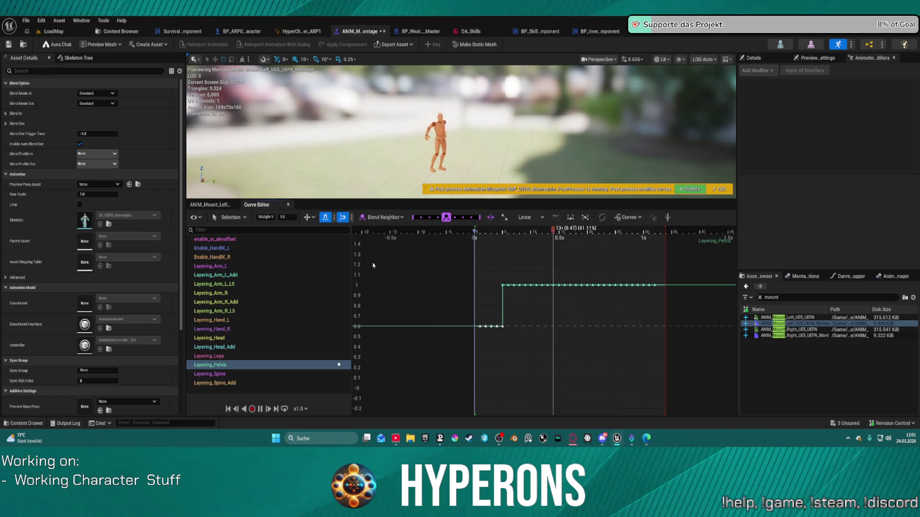
pyautogui.write('0')
pyautogui.press('Return')
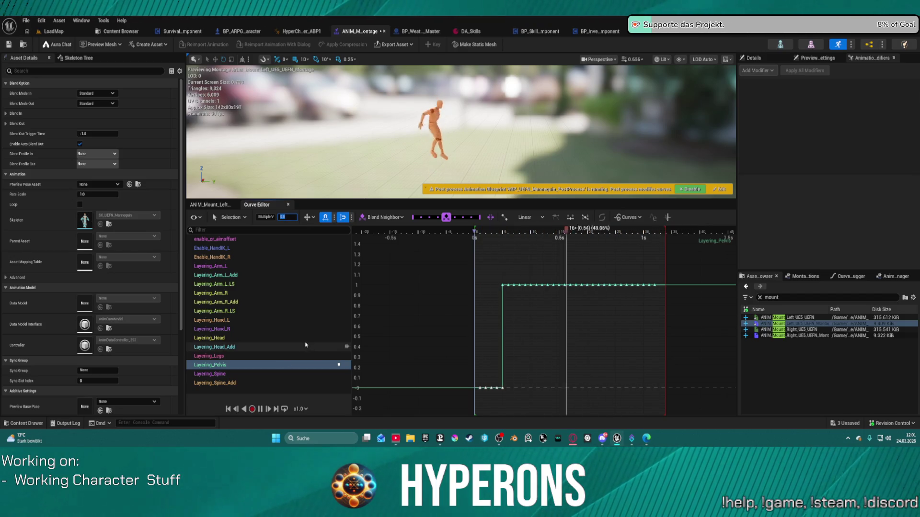
# Edit the first keys of the Layering_Legs curve and frame the whole curve
pyautogui.click(258, 356)
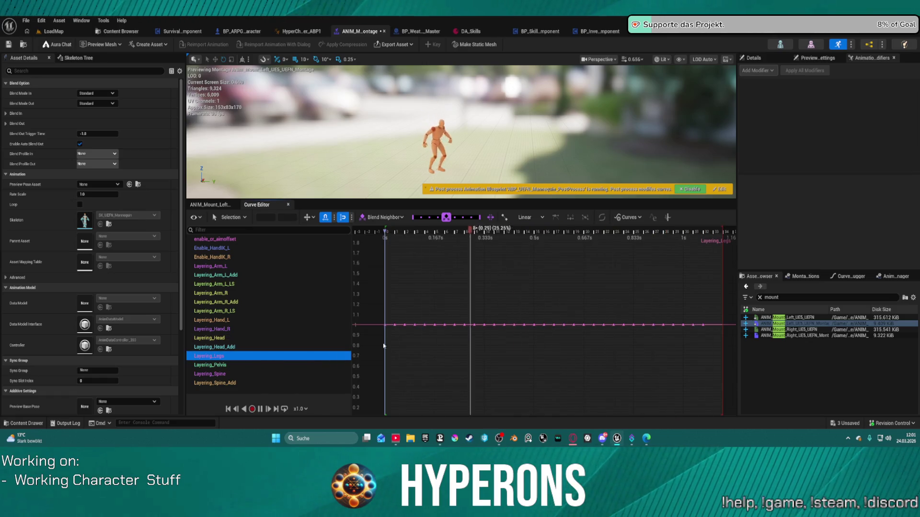
pyautogui.moveTo(370, 311); pyautogui.dragTo(429, 332)
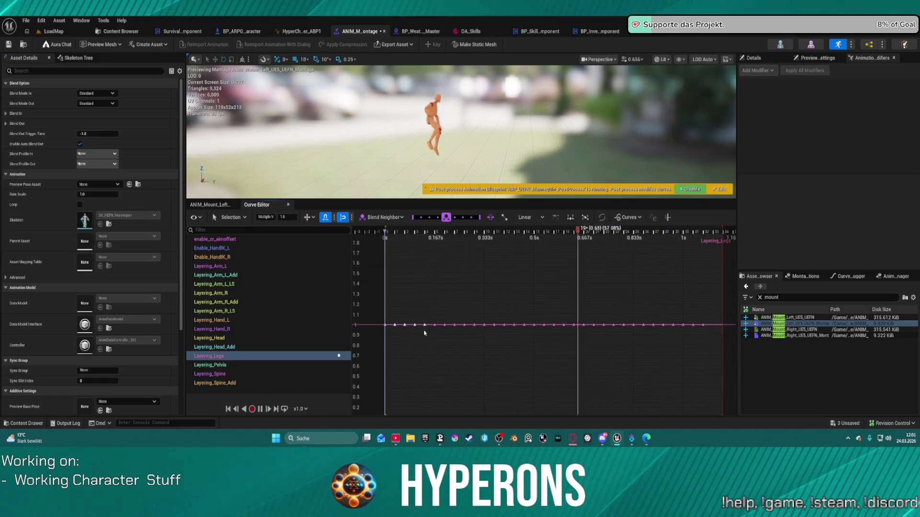
pyautogui.click(289, 218)
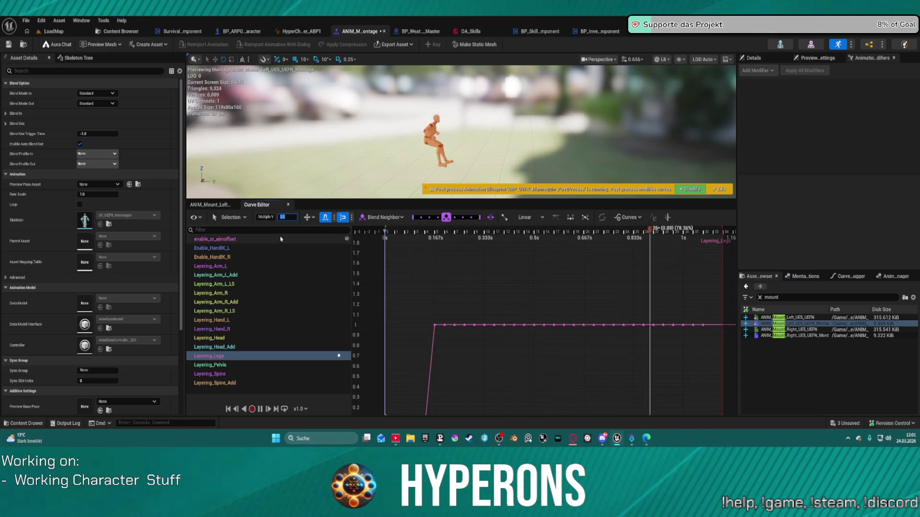
pyautogui.press('f')
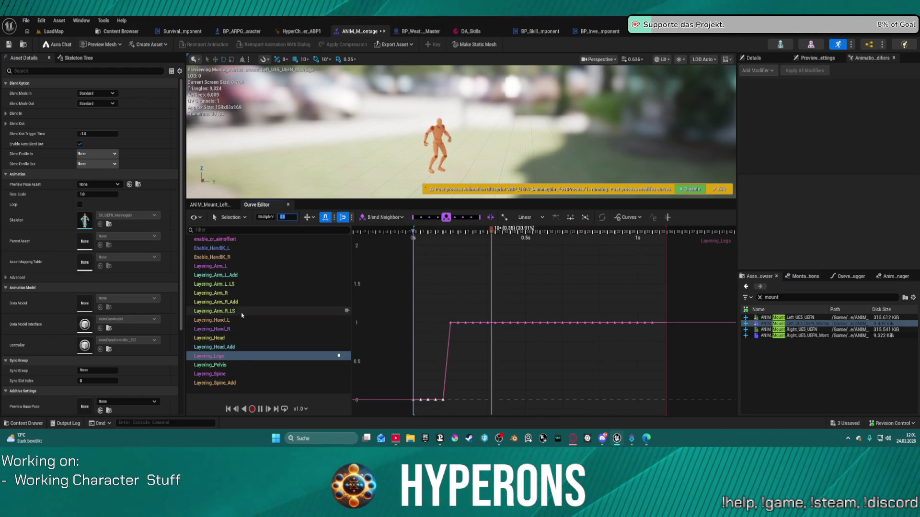
# Set all Enable_HandIK_L, Enable_HandIK_R and enable_cr_aimoffset keys to 0, then return to LoadMap
pyautogui.click(266, 248)
pyautogui.keyDown('shift'); pyautogui.click(273, 259); pyautogui.keyUp('shift')
pyautogui.moveTo(366, 310)
pyautogui.mouseDown()
pyautogui.moveTo(522, 341)
pyautogui.moveTo(706, 341)
pyautogui.mouseUp()
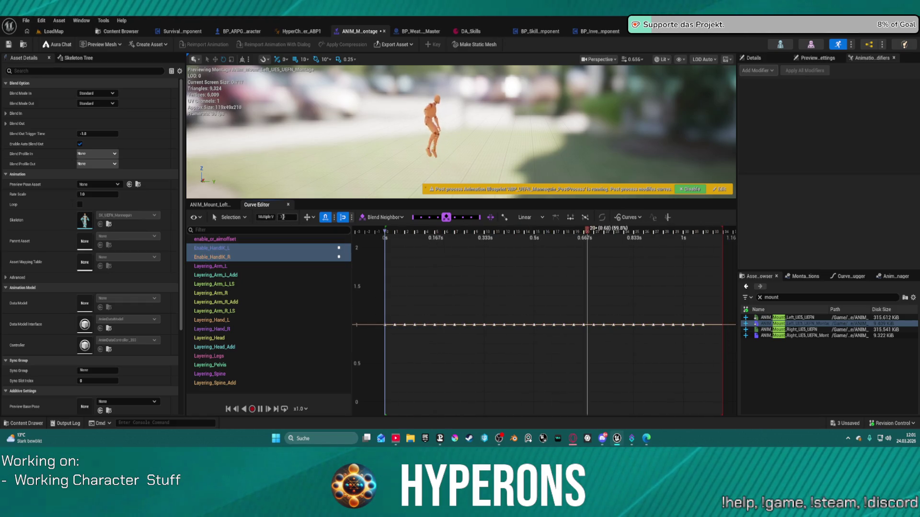
pyautogui.write('0')
pyautogui.press('Return')
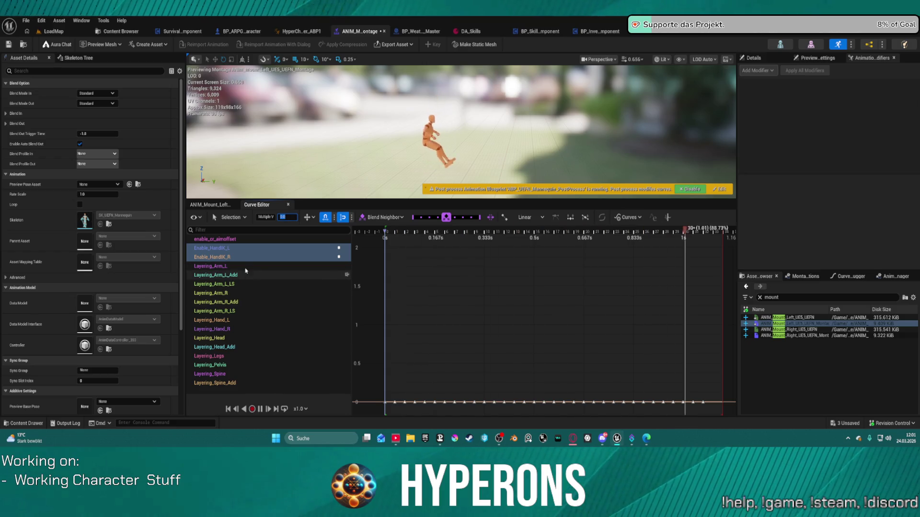
pyautogui.click(239, 240)
pyautogui.moveTo(369, 317); pyautogui.dragTo(733, 335)
pyautogui.write('0')
pyautogui.press('Return')
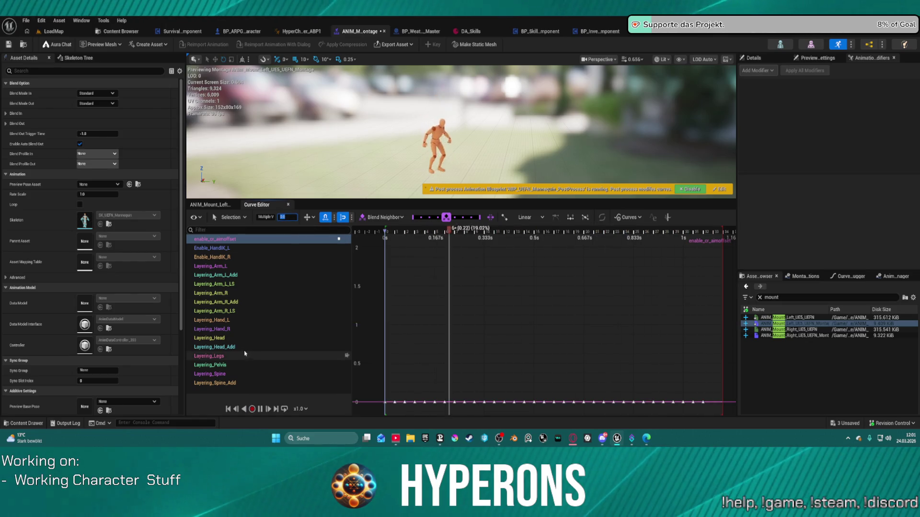
pyautogui.click(46, 32)
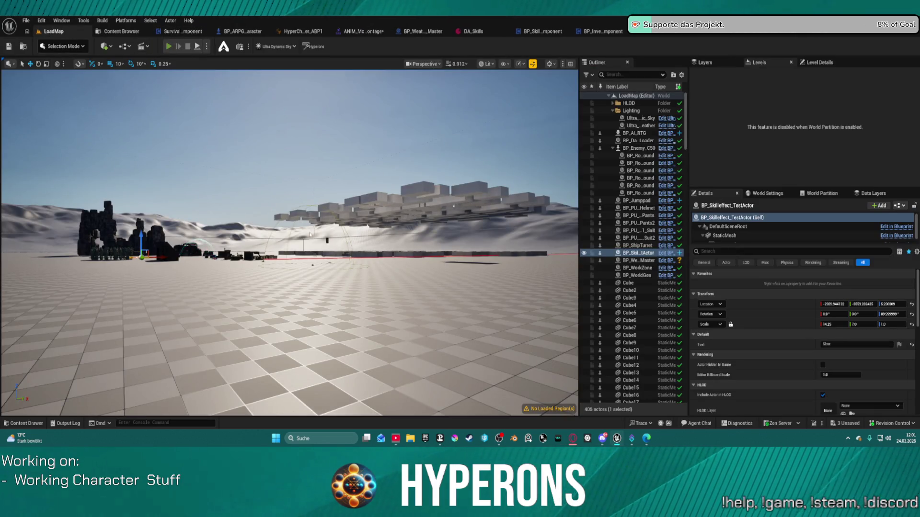
# Play-test with Alt+P, mounting and dismounting the orange bike, then switch to BP_P_Vehicle's event graph
pyautogui.hotkey('alt', 'p')
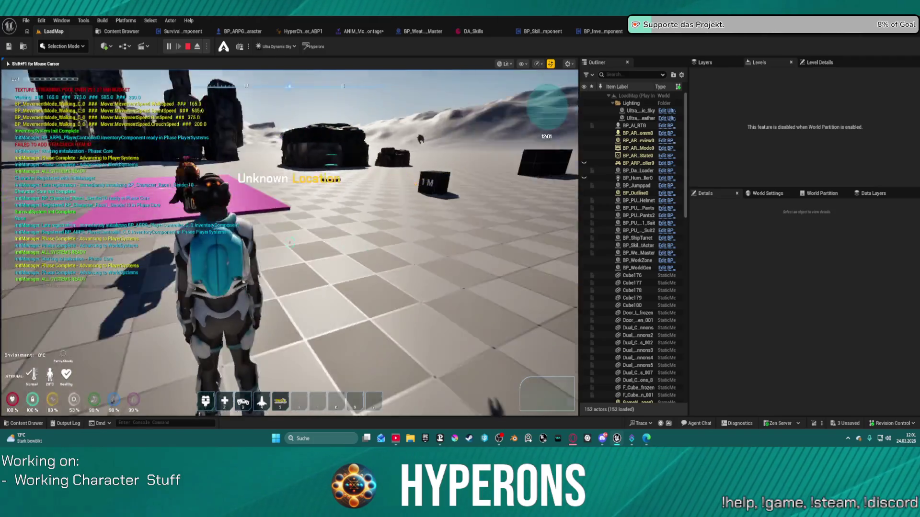
pyautogui.press('a')
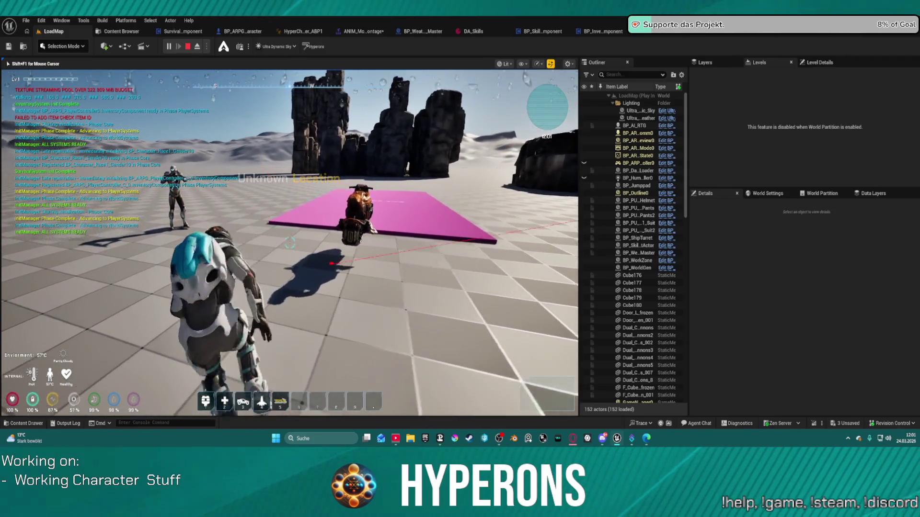
pyautogui.press('w')
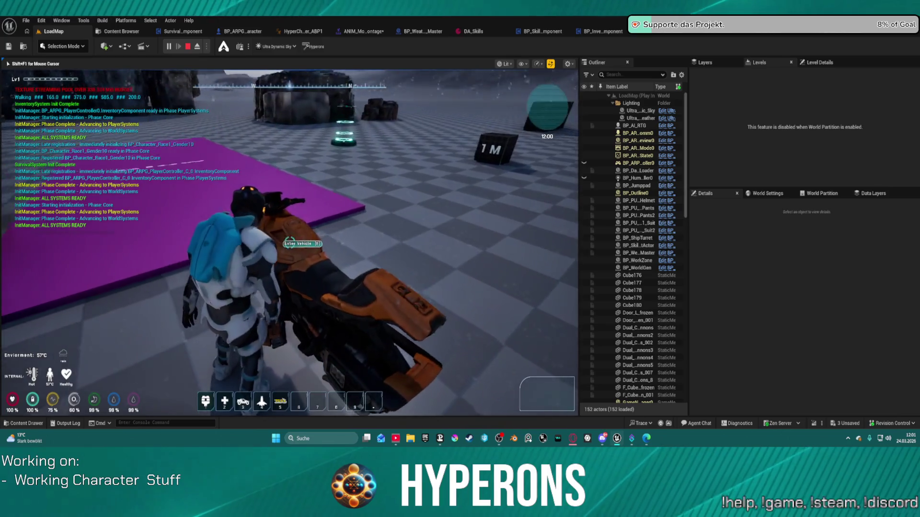
pyautogui.press('f')
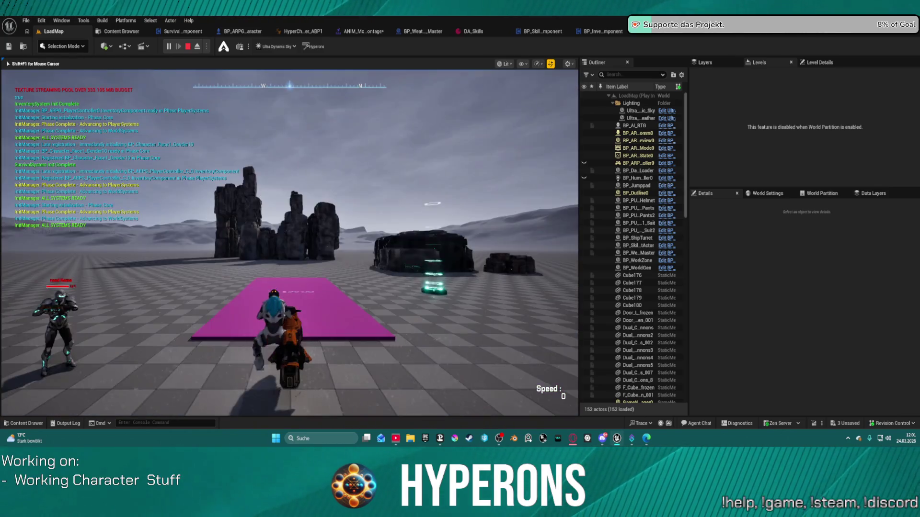
pyautogui.press('f')
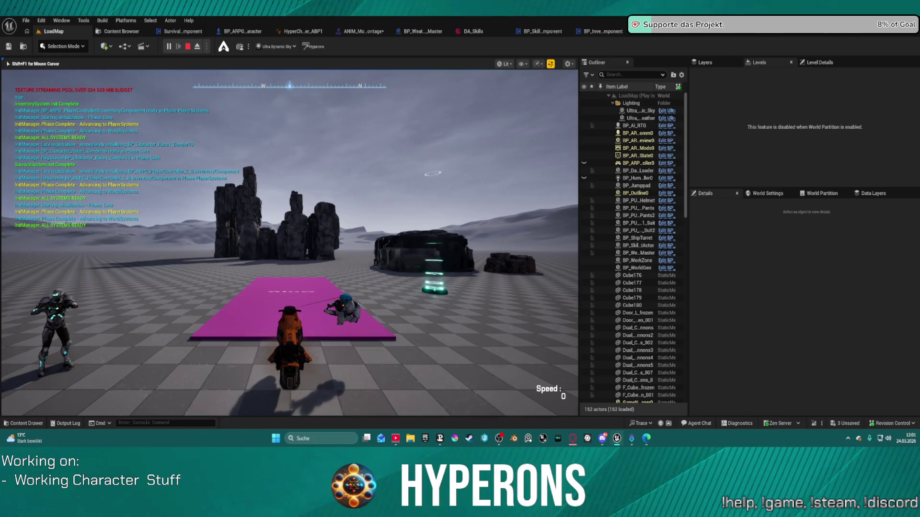
pyautogui.press('Escape')
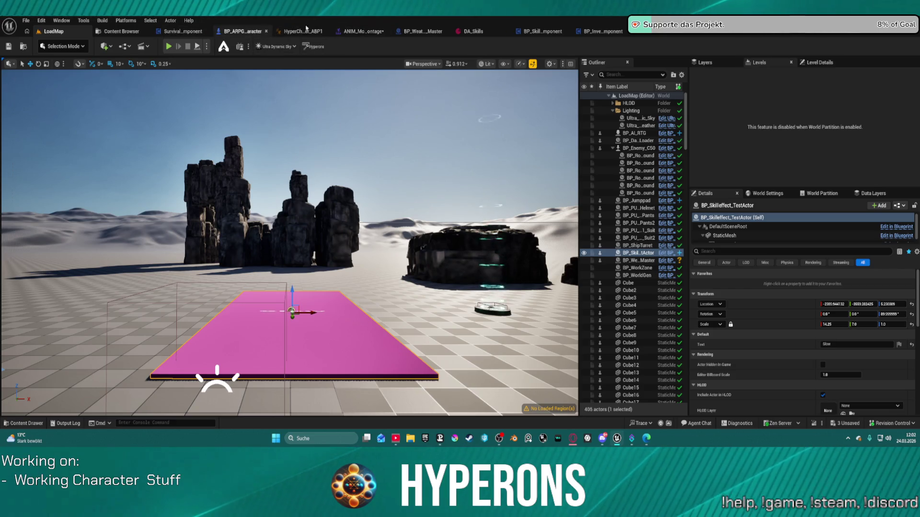
pyautogui.hotkey('alt', 'Tab')
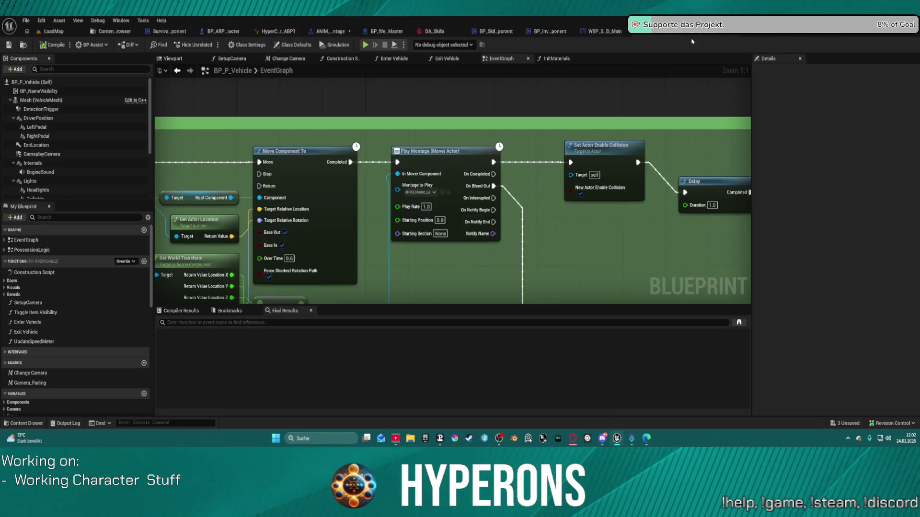
# Pan to the Delay and collision nodes and tick Enabled on Set Component Tick Enabled
pyautogui.moveTo(380, 156)
pyautogui.mouseDown()
pyautogui.moveTo(620, 121)
pyautogui.moveTo(630, 78)
pyautogui.moveTo(711, 124)
pyautogui.moveTo(910, 116)
pyautogui.mouseUp()
pyautogui.moveTo(335, 192)
pyautogui.mouseDown()
pyautogui.moveTo(666, 181)
pyautogui.moveTo(380, 161)
pyautogui.moveTo(747, 185)
pyautogui.moveTo(295, 154)
pyautogui.mouseUp()
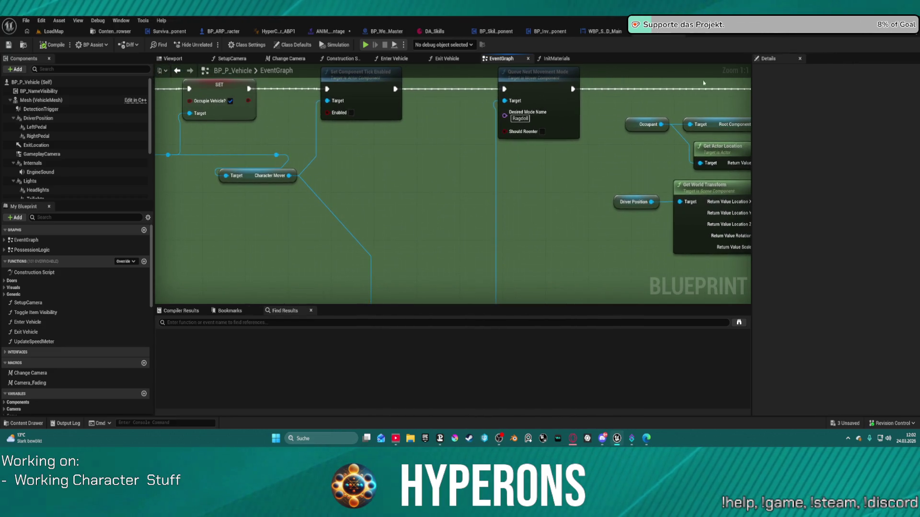
pyautogui.click(351, 113)
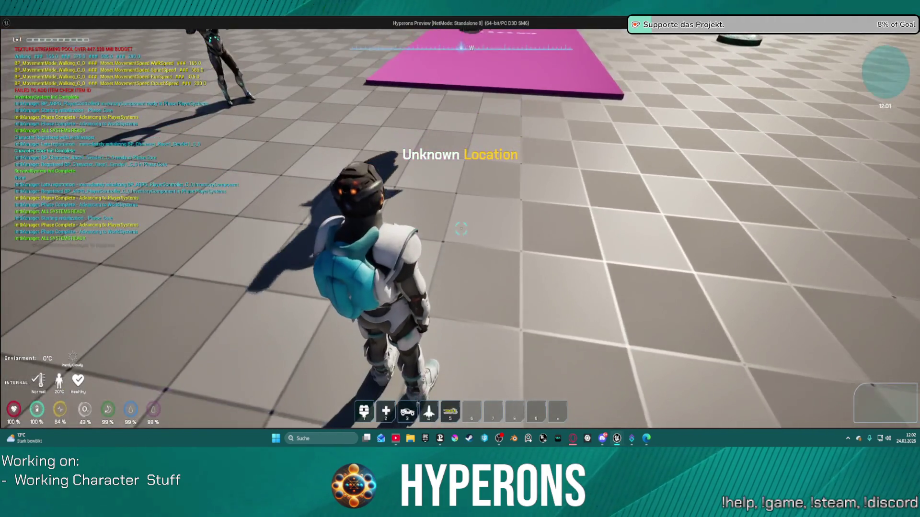
# Mount the bike with F, ride it forward and in reverse, then return to BP_P_Vehicle's EventGraph
pyautogui.press('w')
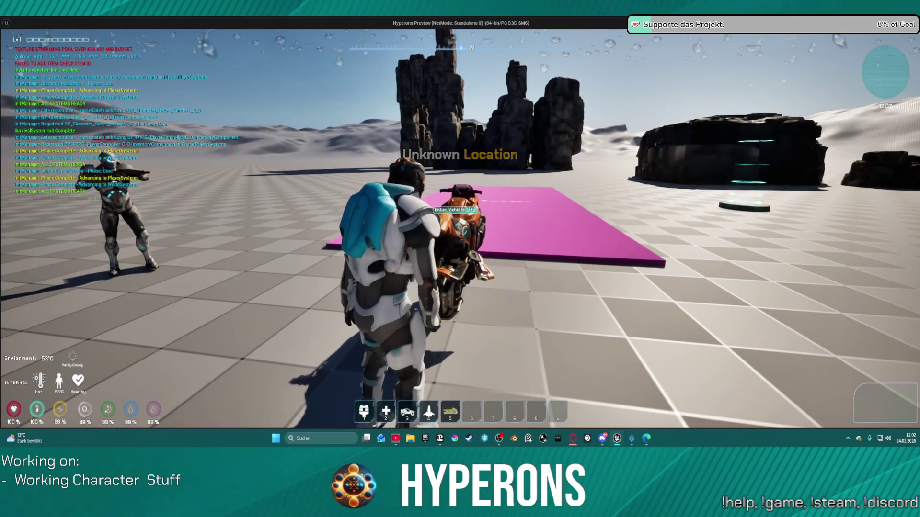
pyautogui.press('f')
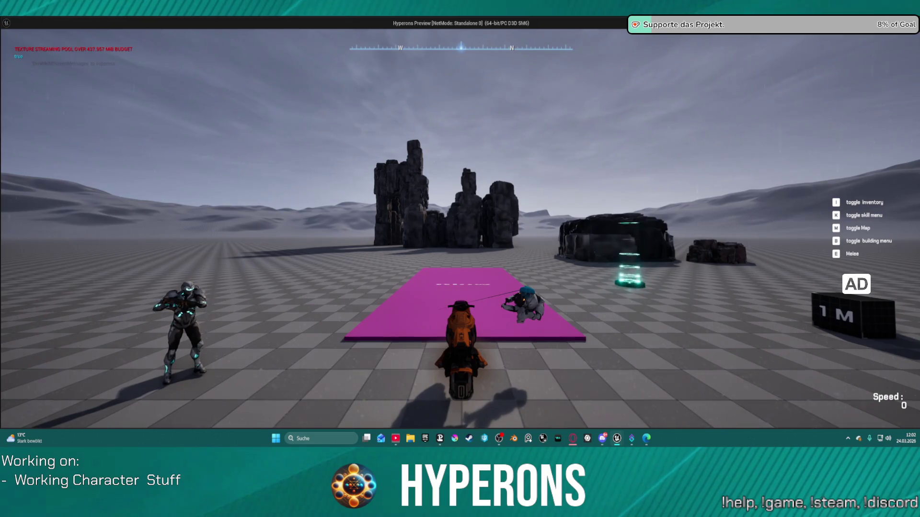
pyautogui.press('w')
pyautogui.press('s')
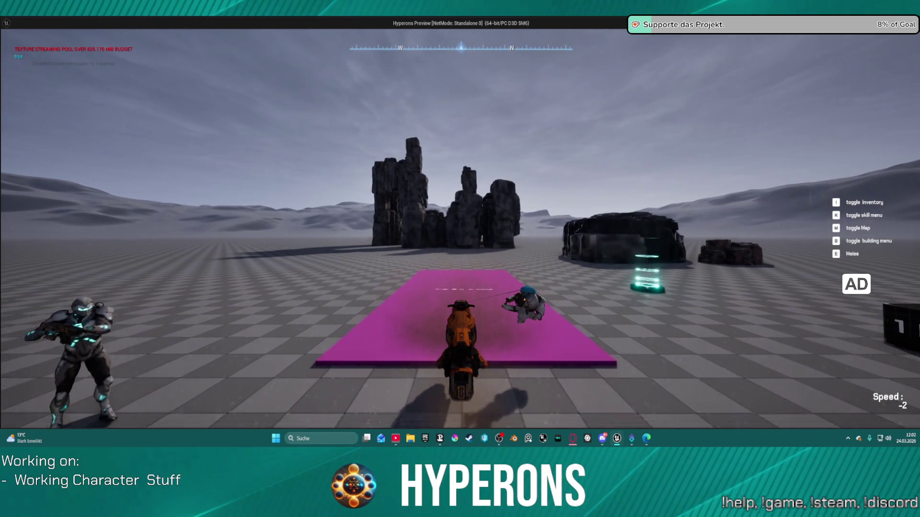
pyautogui.hotkey('alt', 'Tab')
pyautogui.scroll(2, 397, 164)
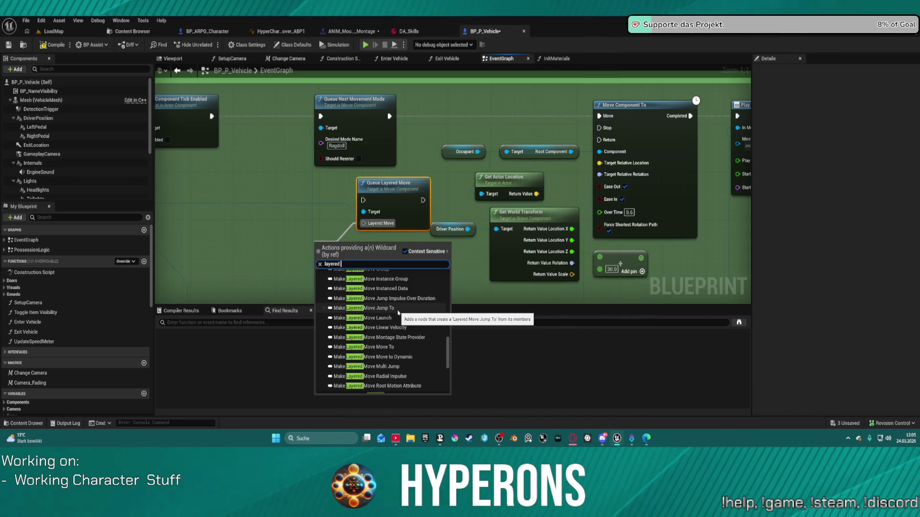
# Add a Make Layered Move Jump To node and expand its advanced pins to inspect them, then delete it
pyautogui.click(397, 313)
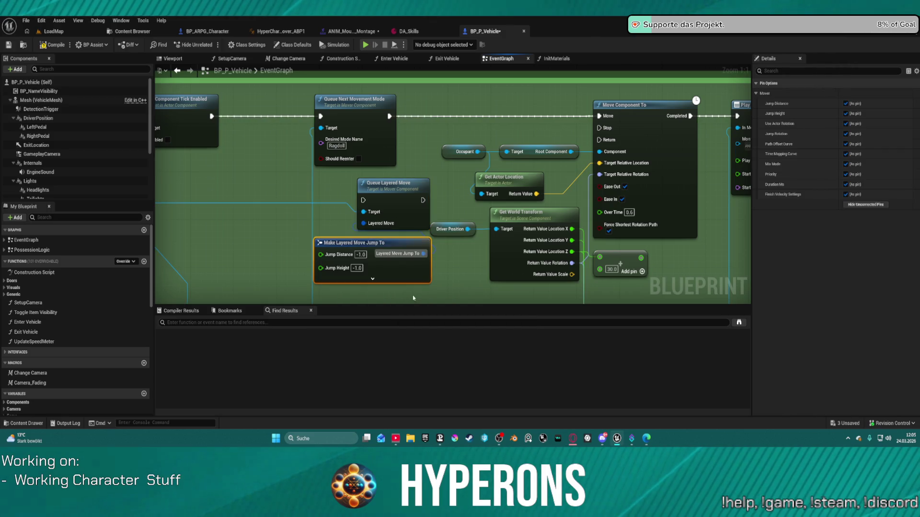
pyautogui.click(372, 281)
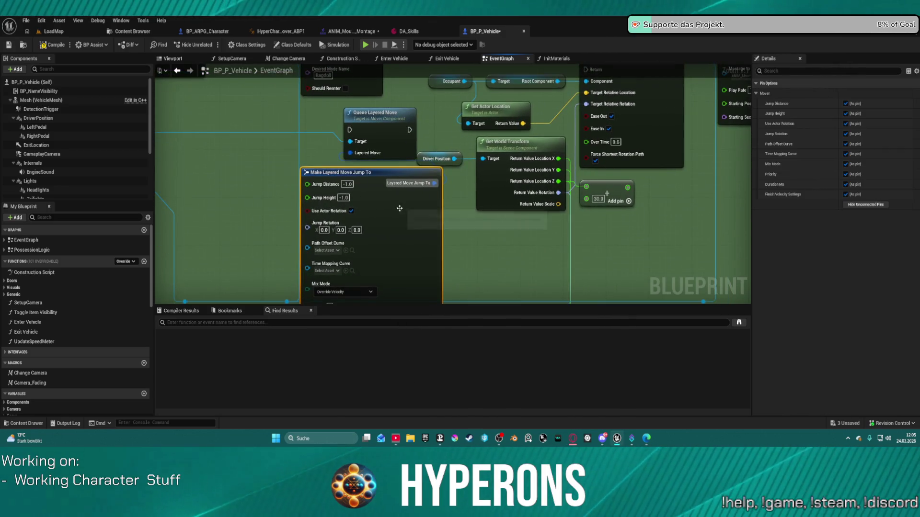
pyautogui.moveTo(419, 247)
pyautogui.mouseDown()
pyautogui.moveTo(448, 168)
pyautogui.moveTo(469, 225)
pyautogui.moveTo(500, 263)
pyautogui.mouseUp()
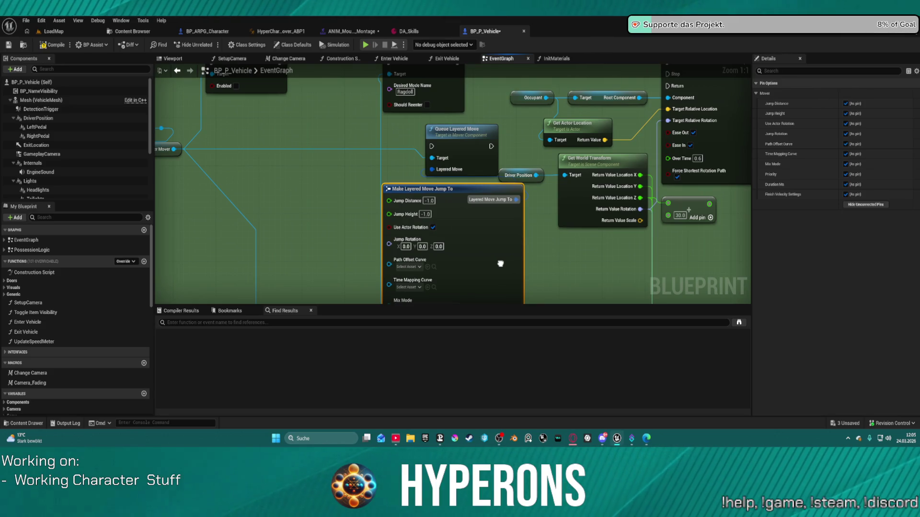
pyautogui.moveTo(500, 263)
pyautogui.mouseDown()
pyautogui.moveTo(515, 199)
pyautogui.moveTo(509, 182)
pyautogui.moveTo(491, 210)
pyautogui.mouseUp()
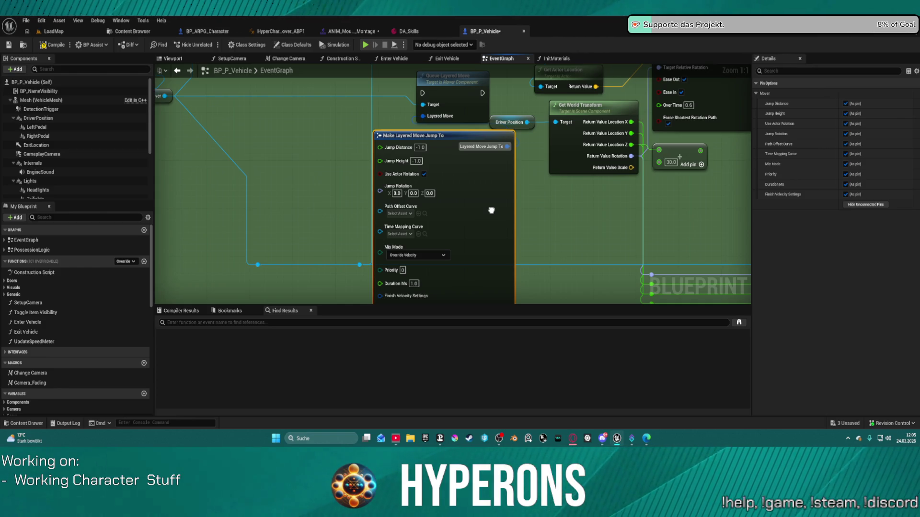
pyautogui.moveTo(491, 210)
pyautogui.mouseDown()
pyautogui.moveTo(478, 214)
pyautogui.moveTo(452, 255)
pyautogui.mouseUp()
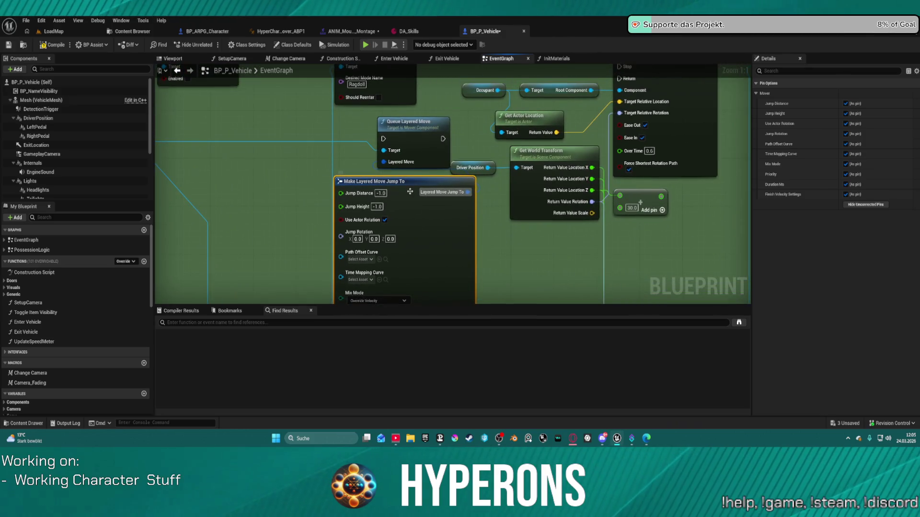
pyautogui.press('Delete')
# Search 'layered' actions from the Layered Move input, discarding an unwanted Set members node
pyautogui.moveTo(383, 162); pyautogui.dragTo(348, 193)
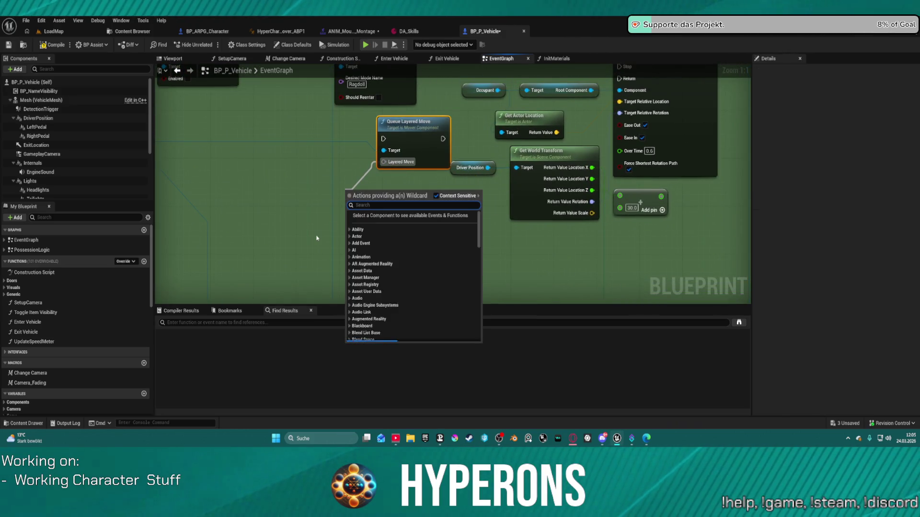
pyautogui.write('layered')
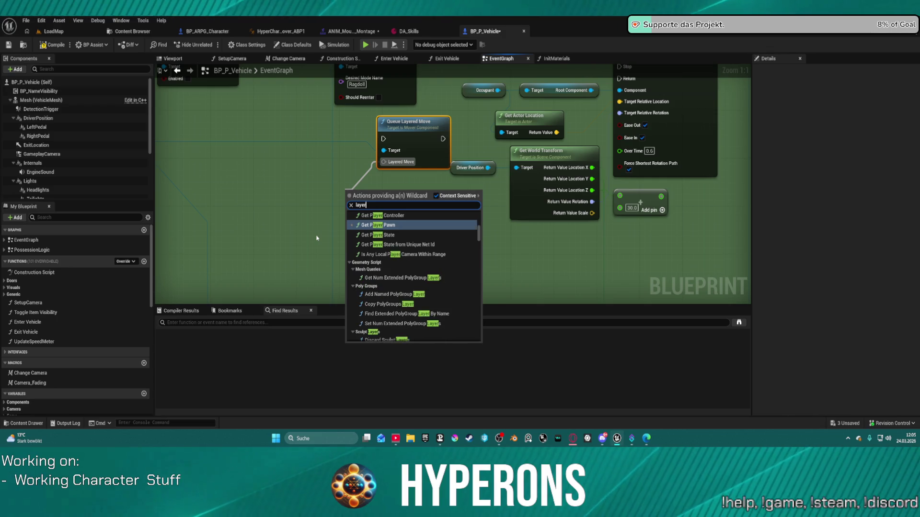
pyautogui.scroll(-15, 417, 287)
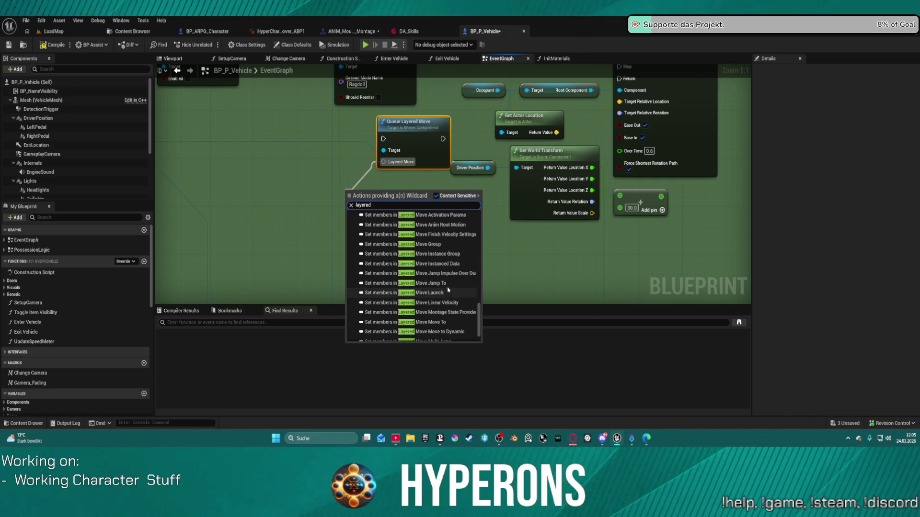
pyautogui.scroll(2, 443, 266)
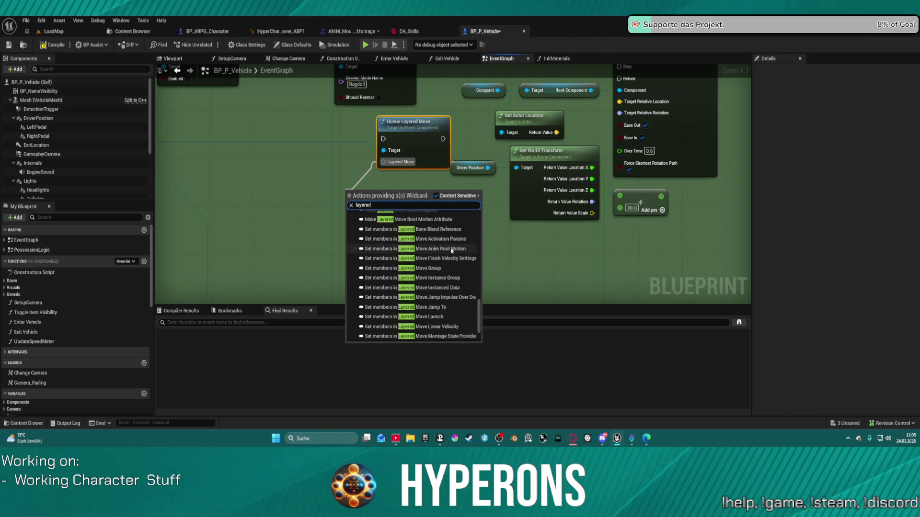
pyautogui.click(437, 250)
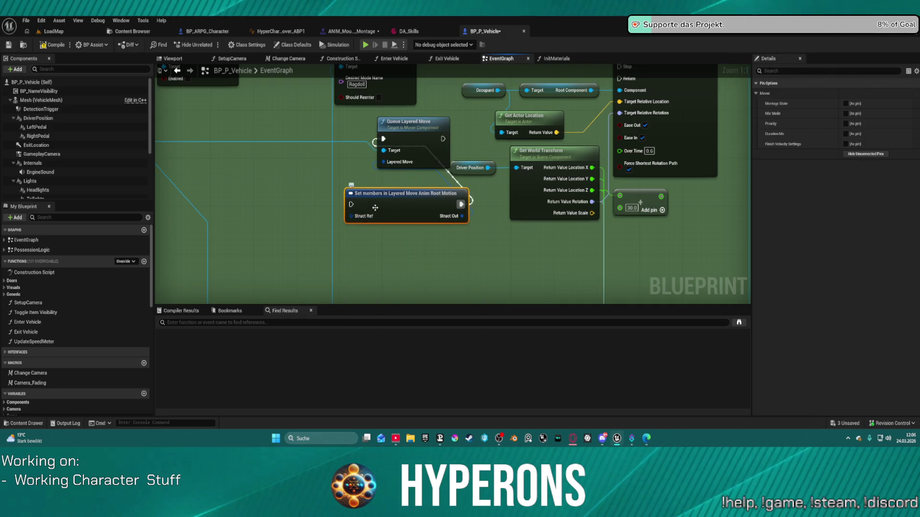
pyautogui.press('Delete')
pyautogui.moveTo(412, 123); pyautogui.dragTo(401, 122)
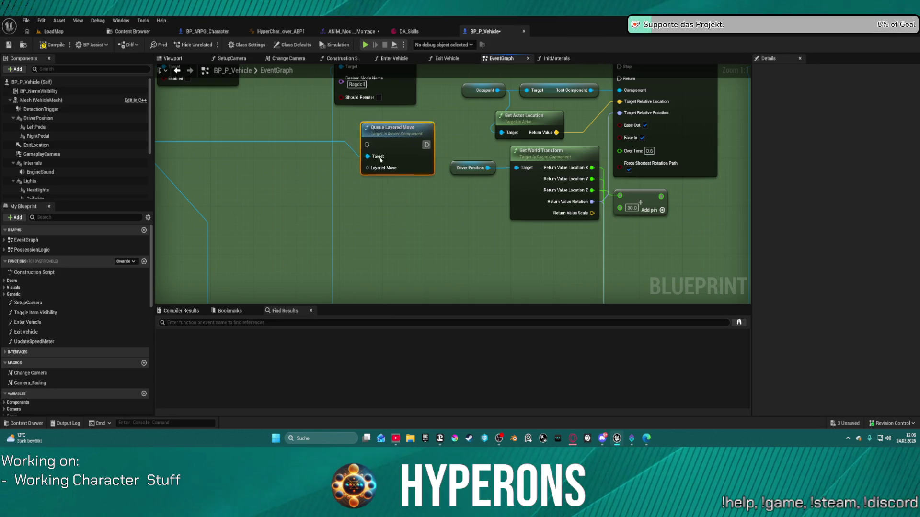
# Feed a Make Layered Move Anim Root Motion node into Queue Layered Move's Layered Move input
pyautogui.moveTo(372, 161); pyautogui.dragTo(349, 208)
pyautogui.write('make')
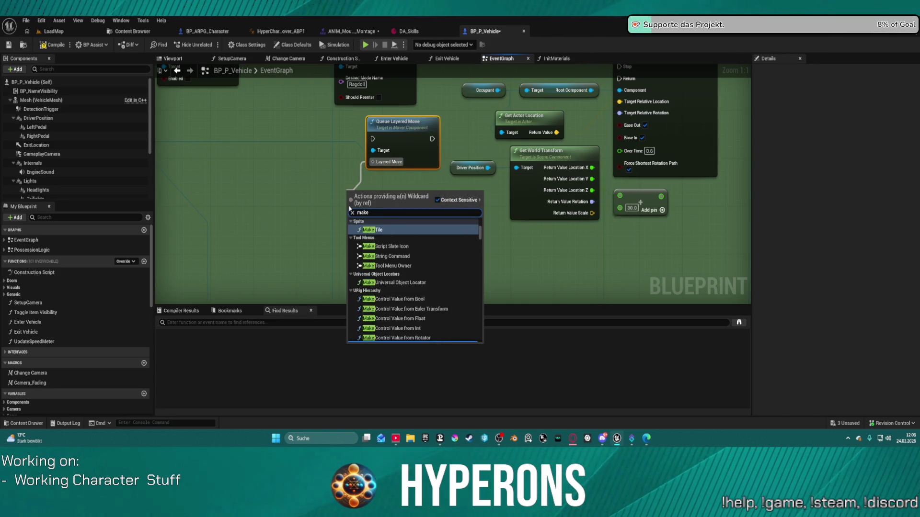
pyautogui.write(' layered')
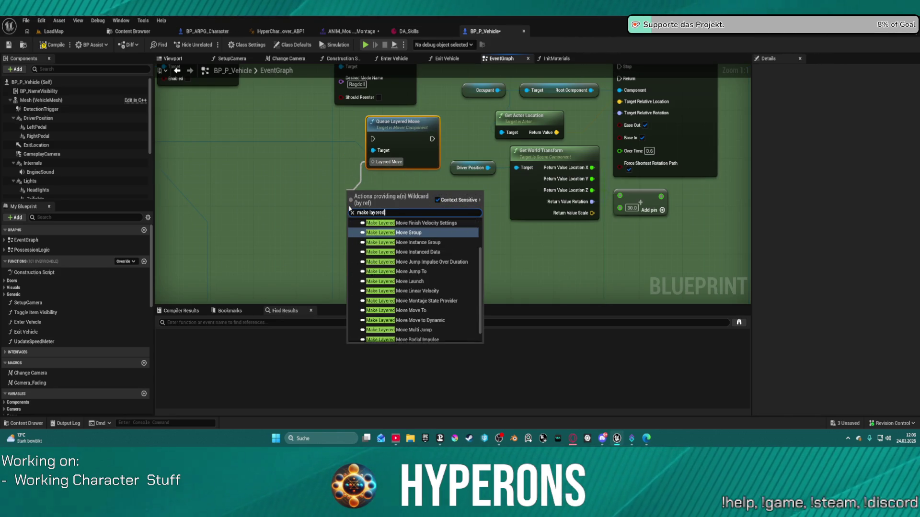
pyautogui.scroll(3, 417, 235)
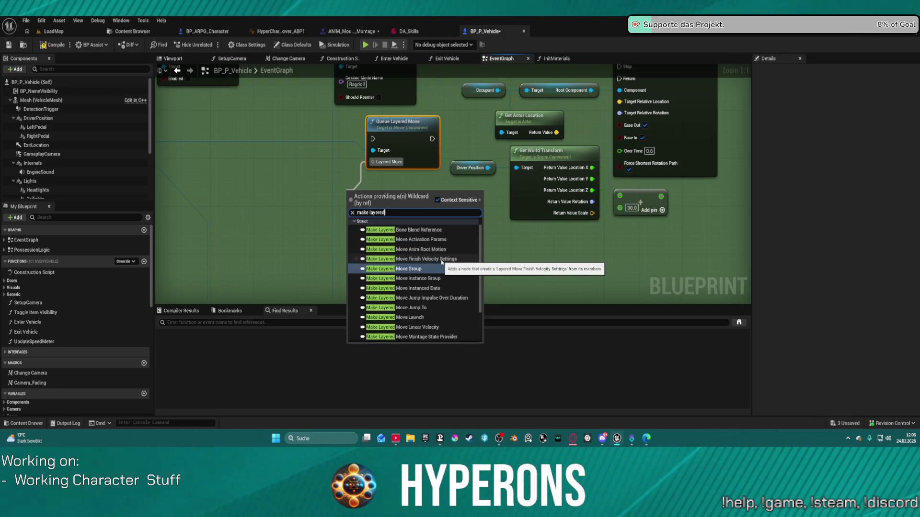
pyautogui.click(432, 250)
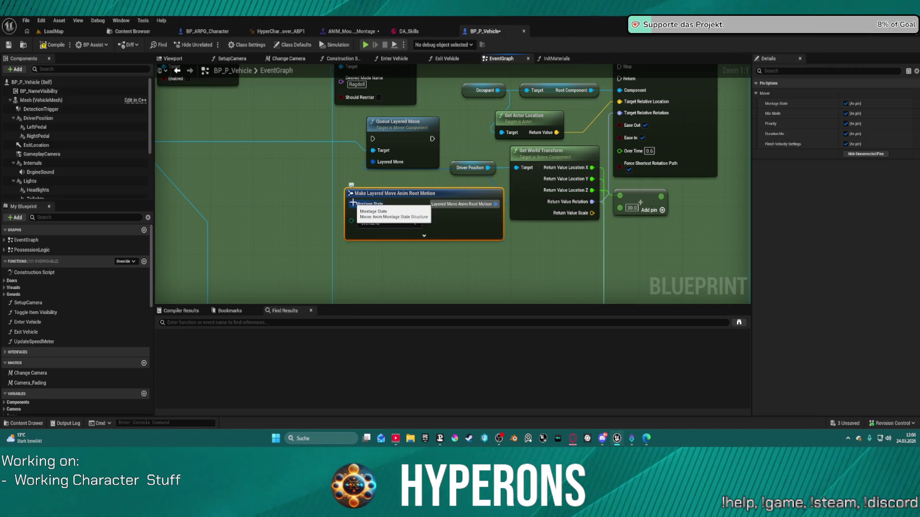
# Add Make Mover Anim Montage State from the Montage State pin and place it beside Play Montage
pyautogui.moveTo(352, 204); pyautogui.dragTo(315, 210)
pyautogui.write('make')
pyautogui.press('Return')
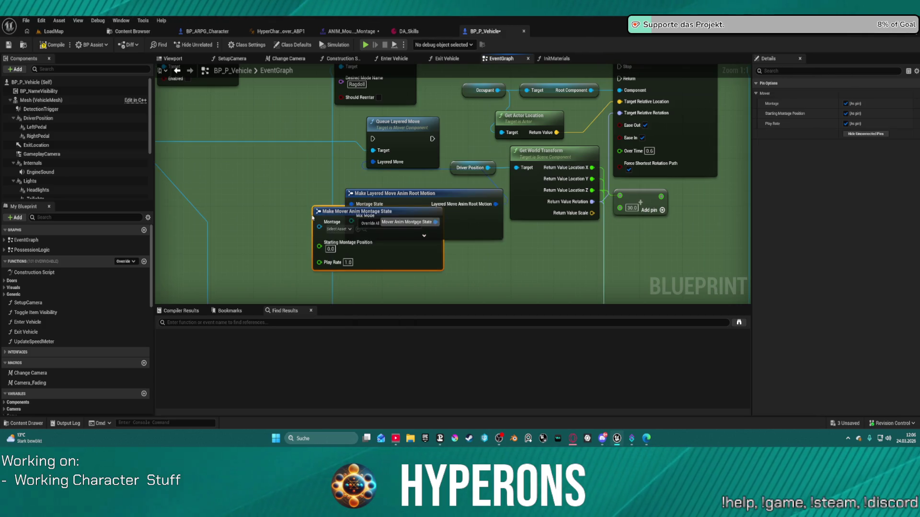
pyautogui.moveTo(399, 255)
pyautogui.mouseDown()
pyautogui.moveTo(323, 254)
pyautogui.moveTo(298, 238)
pyautogui.moveTo(371, 171)
pyautogui.moveTo(389, 298)
pyautogui.moveTo(431, 256)
pyautogui.moveTo(449, 273)
pyautogui.mouseUp()
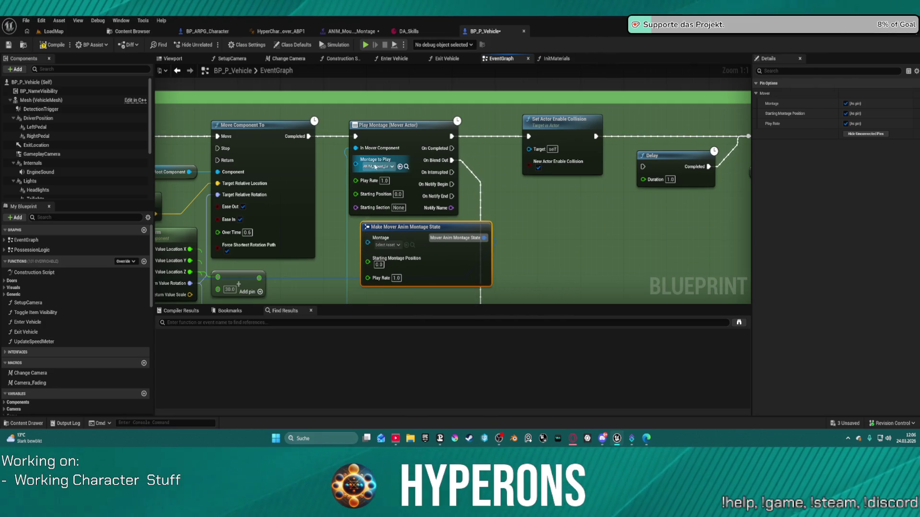
# Copy the left-mount montage from Play Montage into the Make Mover Anim Montage State node
pyautogui.hotkey('ctrl', 'c')
pyautogui.hotkey('ctrl', 'v')
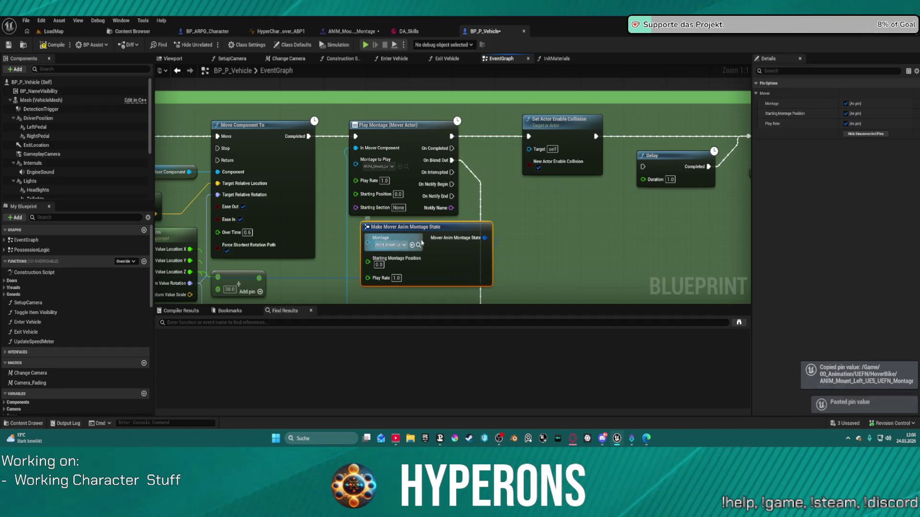
pyautogui.moveTo(427, 222)
pyautogui.mouseDown()
pyautogui.moveTo(201, 235)
pyautogui.moveTo(182, 229)
pyautogui.moveTo(171, 210)
pyautogui.moveTo(311, 198)
pyautogui.mouseUp()
# Chain Queue Next Movement Mode into Queue Layered Move, then into Move Component To
pyautogui.moveTo(480, 170)
pyautogui.mouseDown()
pyautogui.moveTo(550, 91)
pyautogui.moveTo(431, 169)
pyautogui.mouseUp()
pyautogui.moveTo(329, 175); pyautogui.dragTo(362, 182)
pyautogui.moveTo(421, 182); pyautogui.dragTo(429, 183)
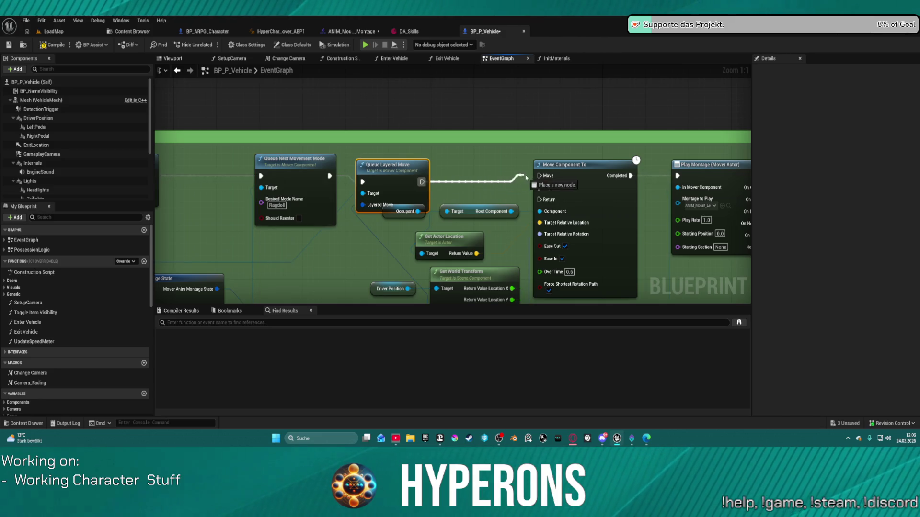
pyautogui.moveTo(541, 176); pyautogui.dragTo(541, 176)
pyautogui.moveTo(388, 164); pyautogui.dragTo(398, 153)
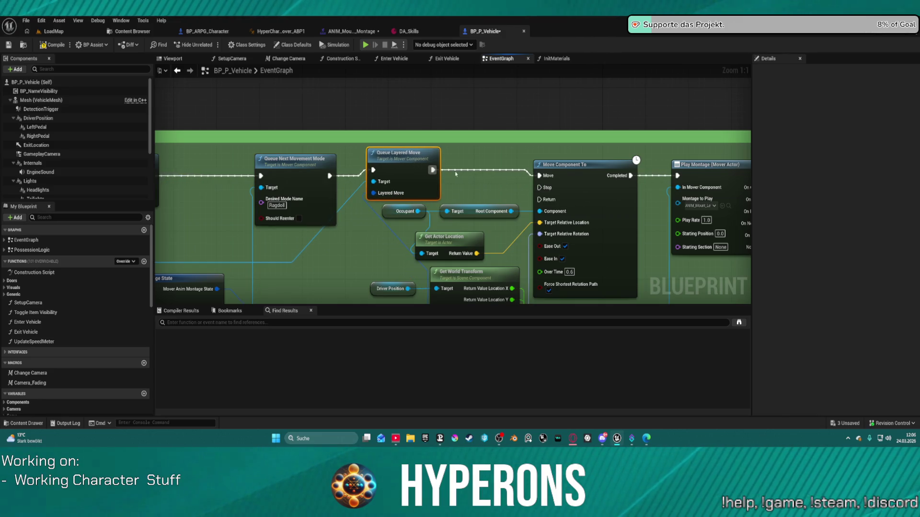
# Hook the Enter Vehicle chain to Move Component To's Completed output
pyautogui.moveTo(520, 179); pyautogui.dragTo(351, 153)
pyautogui.moveTo(461, 150); pyautogui.dragTo(674, 153)
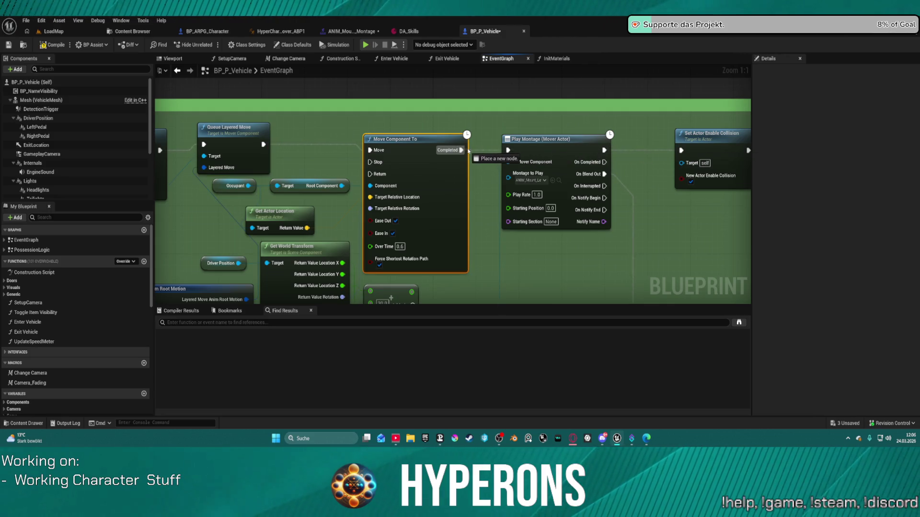
pyautogui.scroll(-5, 464, 153)
pyautogui.scroll(5, 474, 155)
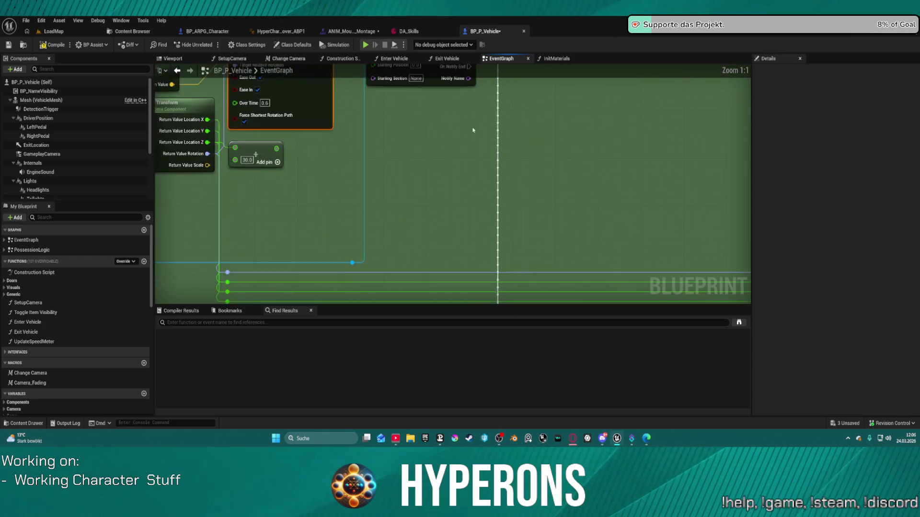
pyautogui.moveTo(494, 235)
pyautogui.mouseDown()
pyautogui.moveTo(380, 82)
pyautogui.moveTo(315, 98)
pyautogui.mouseUp()
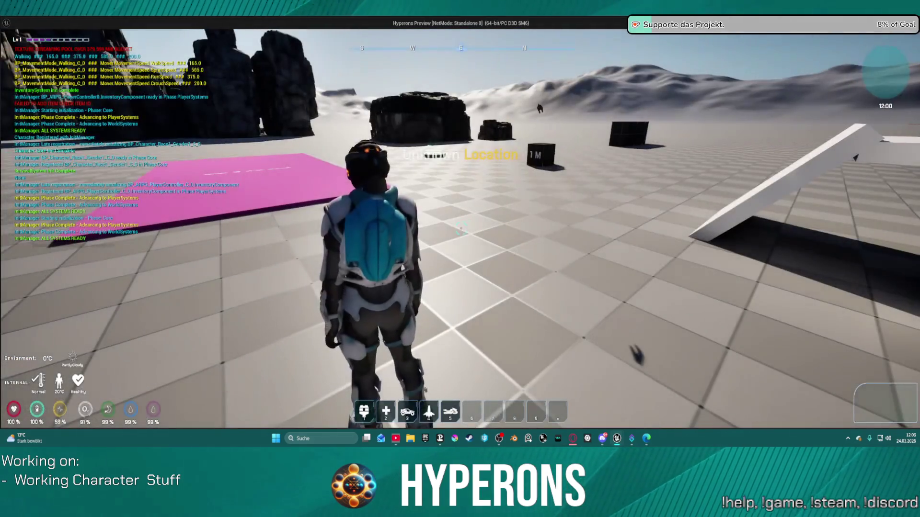
# Walk to the orange hoverbike, mount and dismount it four times with F, then stop playing with Esc
pyautogui.press('w')
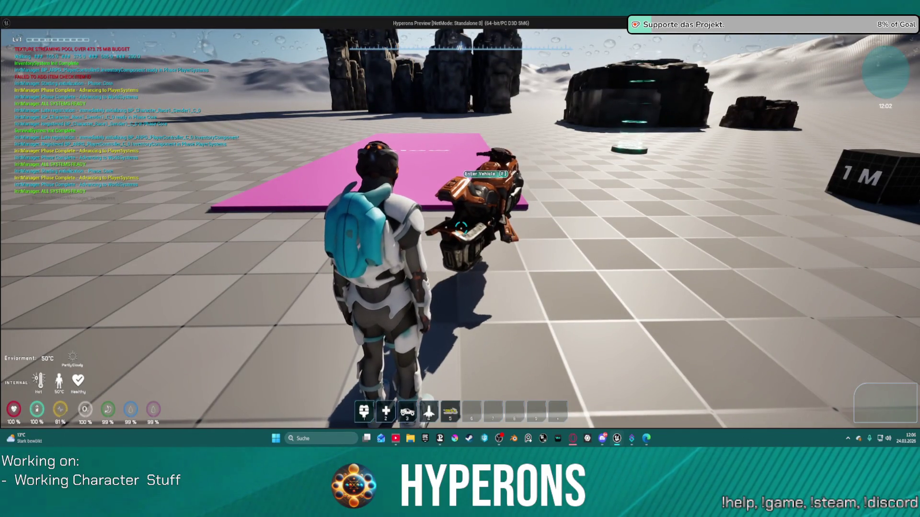
pyautogui.moveTo(460, 259)
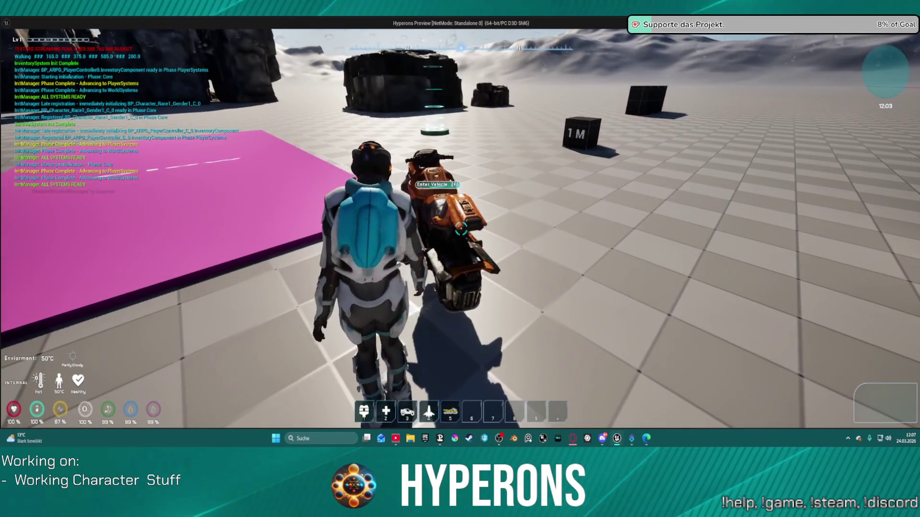
pyautogui.press('f')
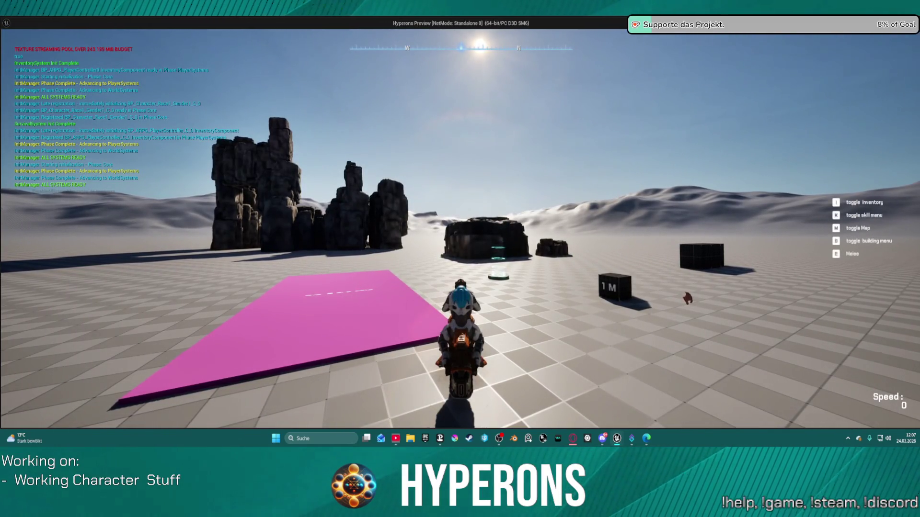
pyautogui.press('f')
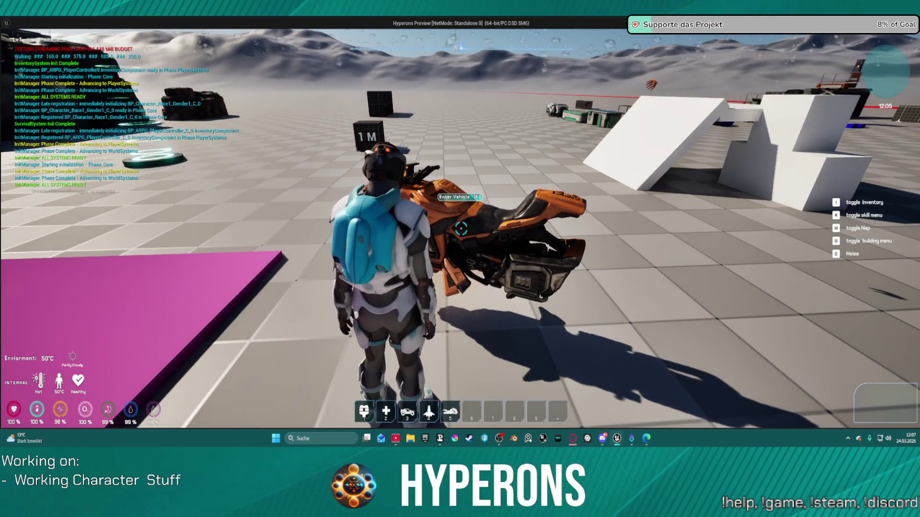
pyautogui.press('f')
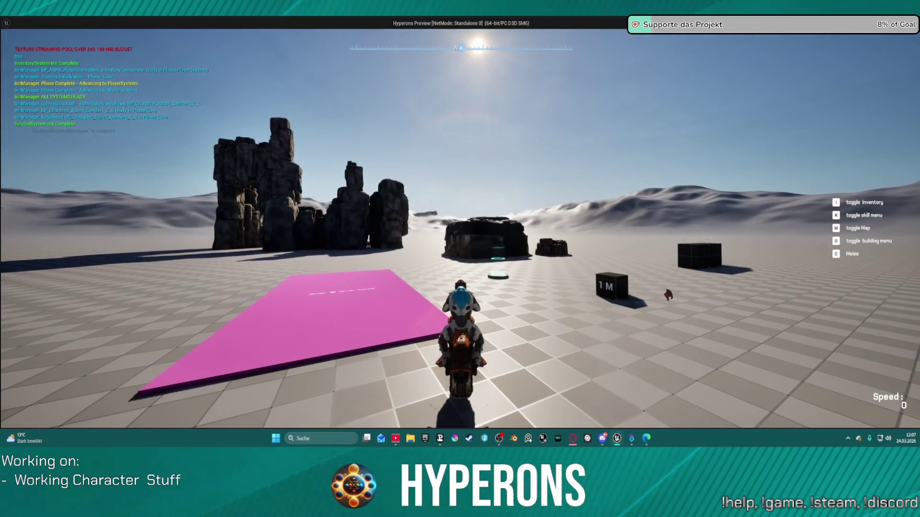
pyautogui.press('f')
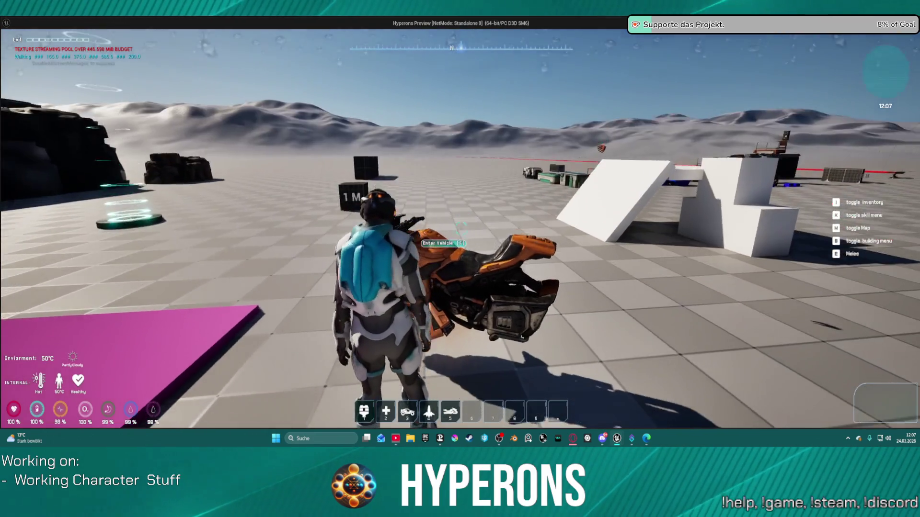
pyautogui.press('f')
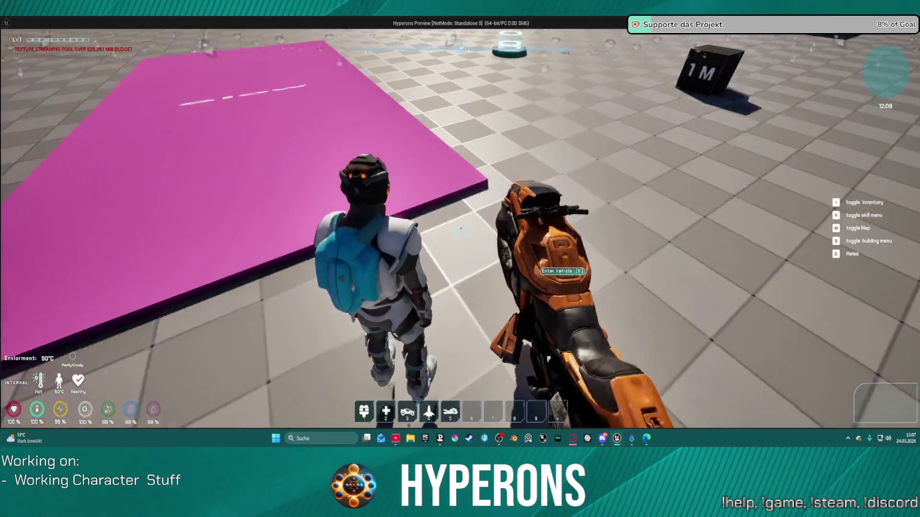
pyautogui.press('f')
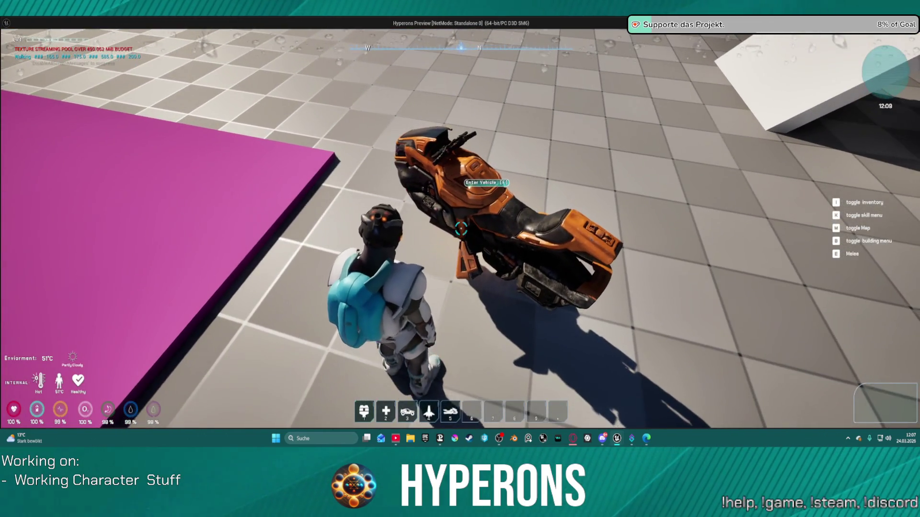
pyautogui.press('f')
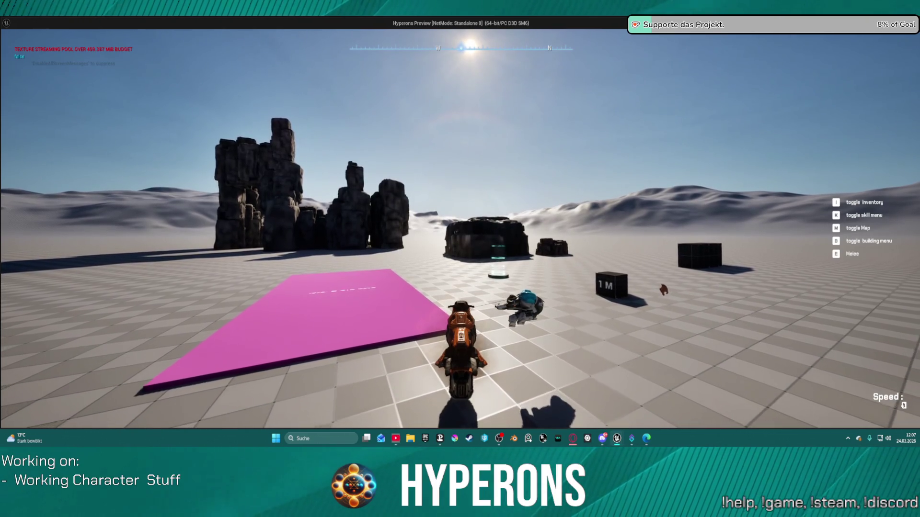
pyautogui.press('Escape')
pyautogui.scroll(-2, 645, 258)
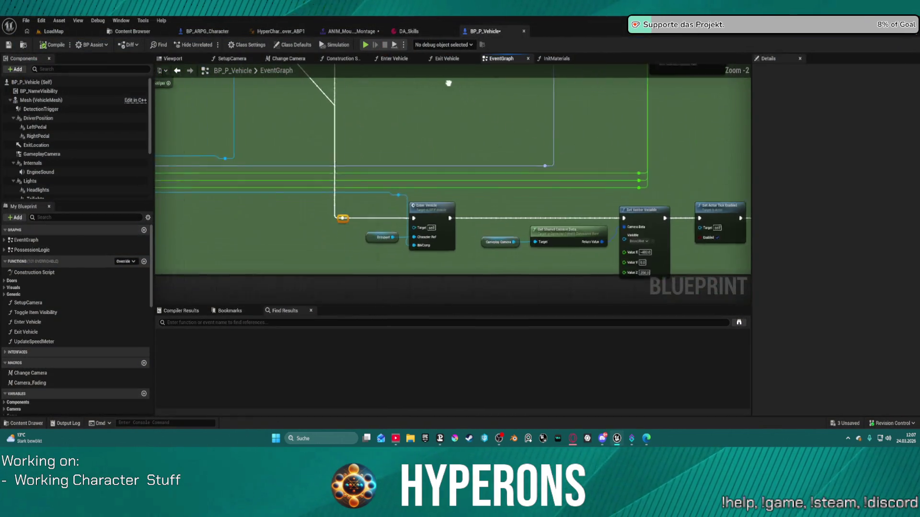
# Summon the hoverbike with 5, mount it, ride it forward with W, then get off
pyautogui.moveTo(366, 74)
pyautogui.mouseDown()
pyautogui.moveTo(360, 86)
pyautogui.moveTo(575, 182)
pyautogui.moveTo(688, 219)
pyautogui.mouseUp()
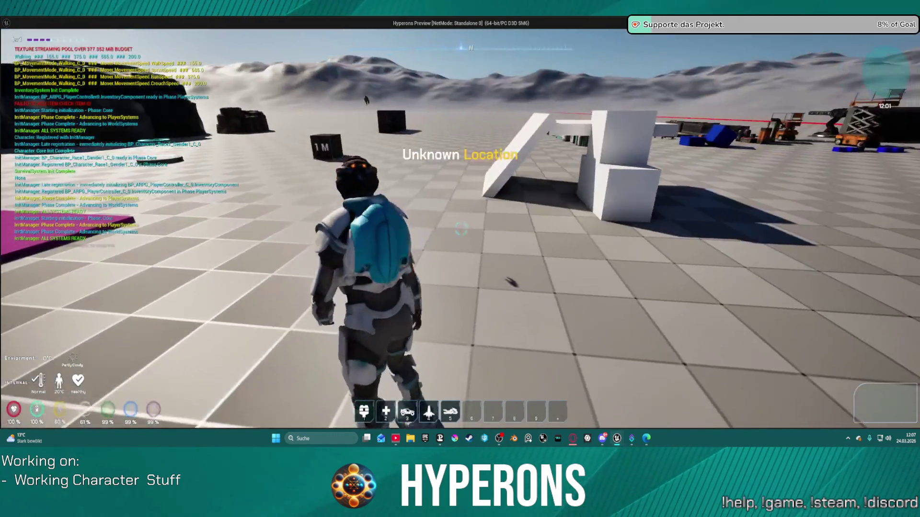
pyautogui.press('5')
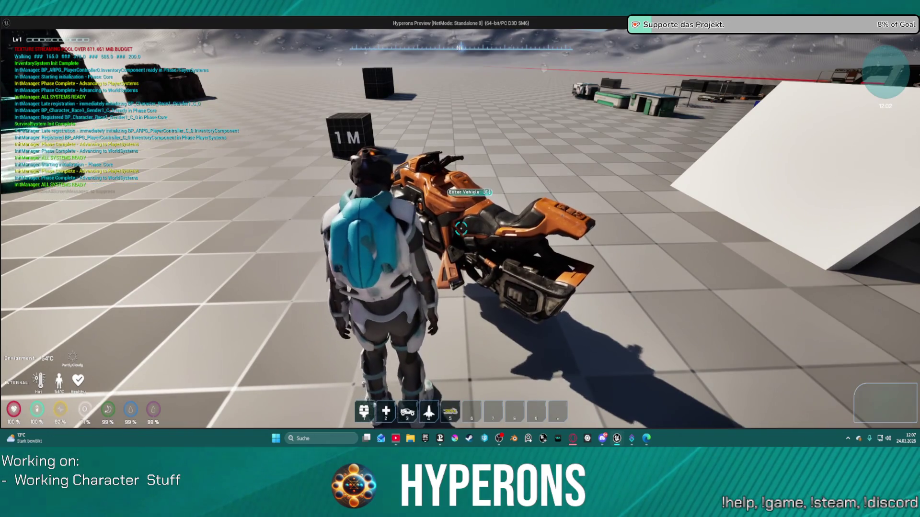
pyautogui.press('f')
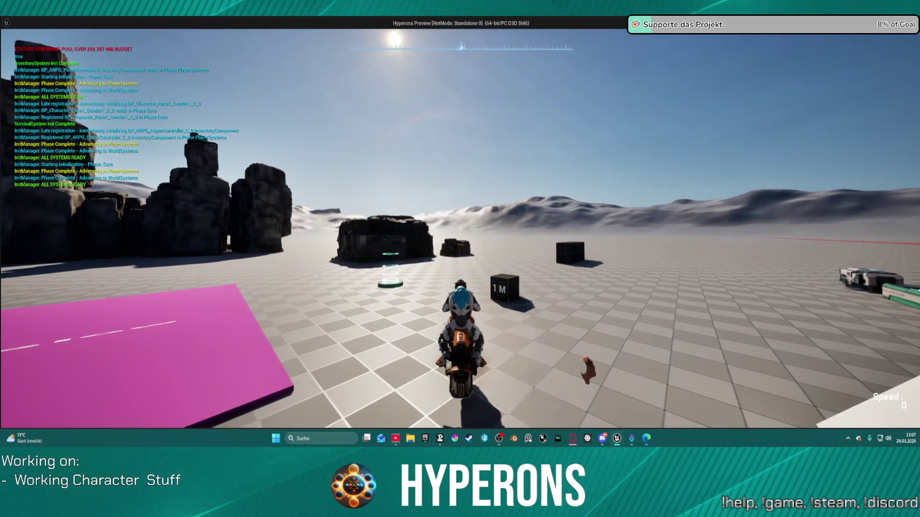
pyautogui.press('w')
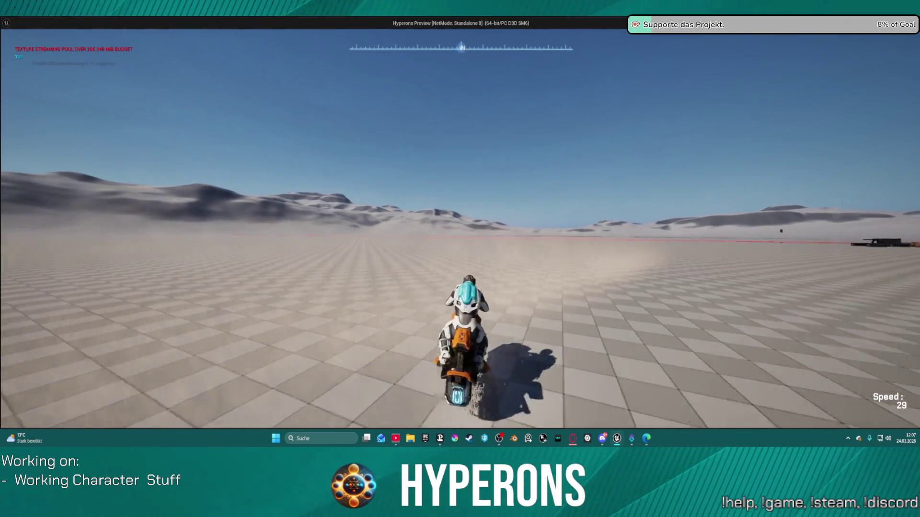
pyautogui.press('f')
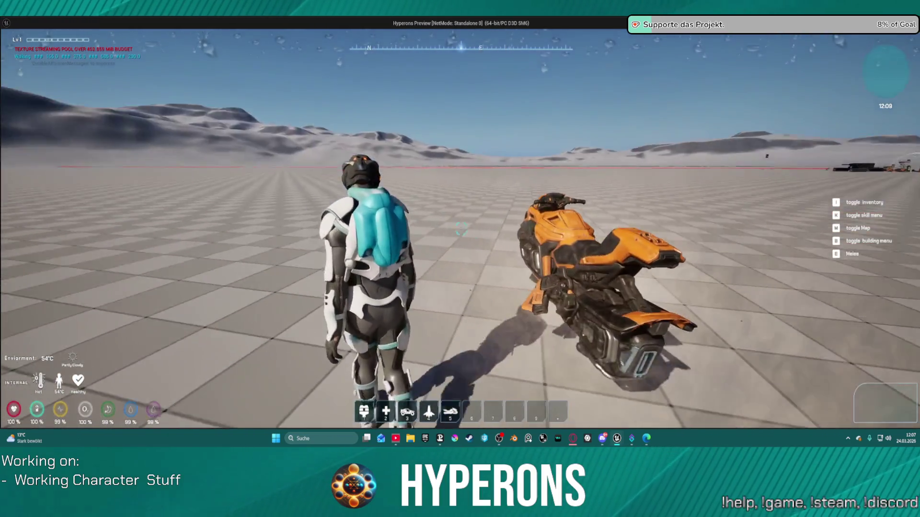
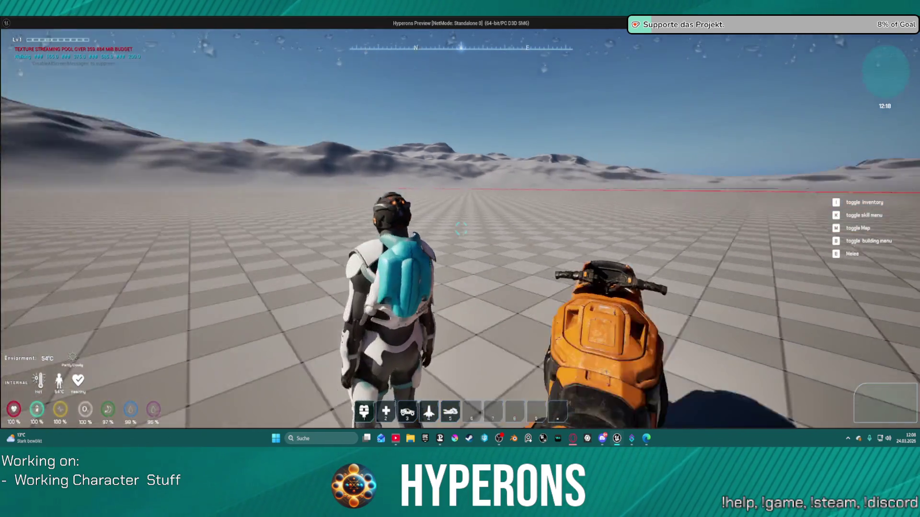
# In play mode, mount the hoverbike with F and ride it around with W, A and D
pyautogui.moveTo(461, 228)
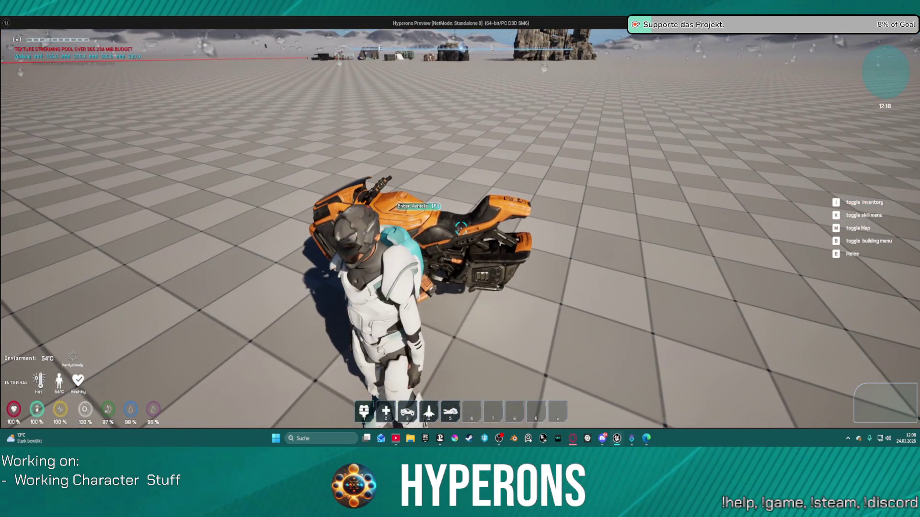
pyautogui.press('f')
pyautogui.press('f')
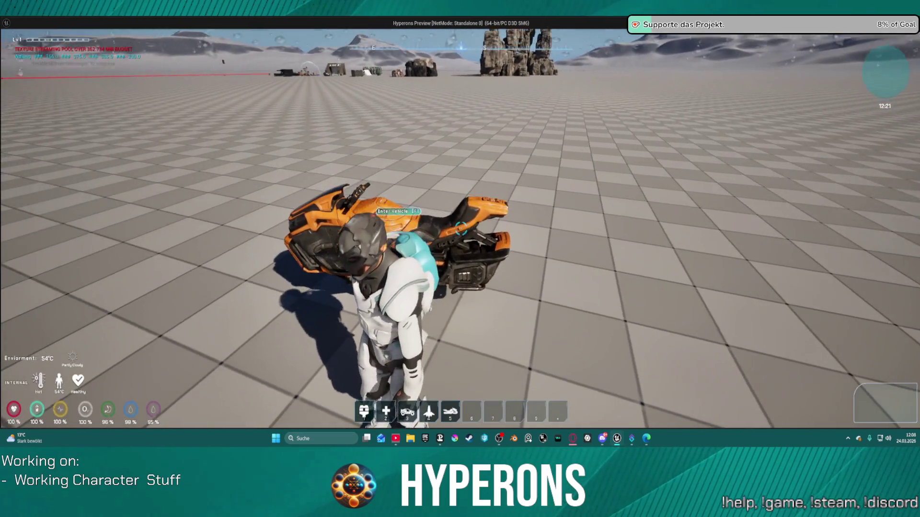
pyautogui.press('f')
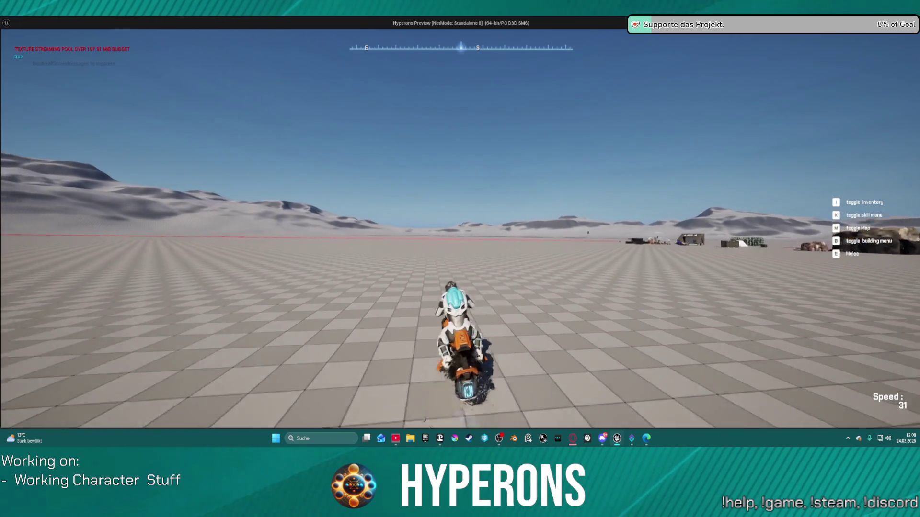
pyautogui.press('w')
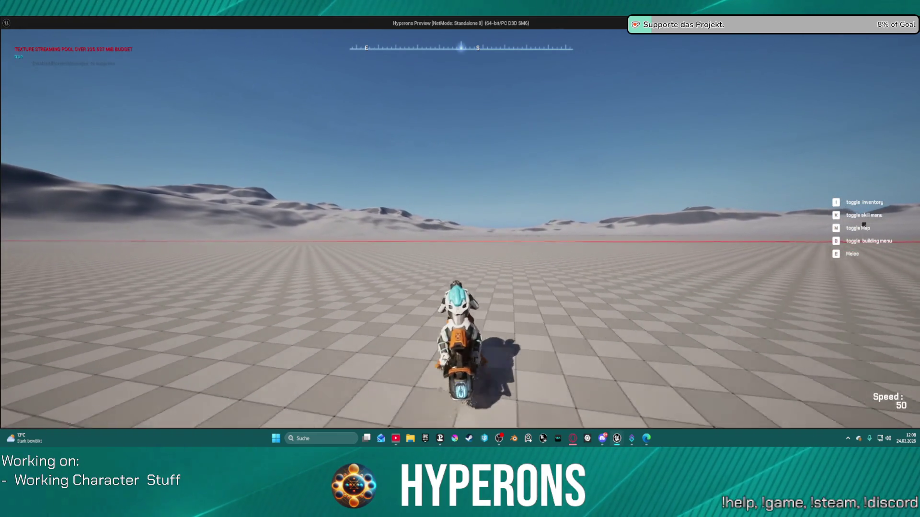
pyautogui.press('a')
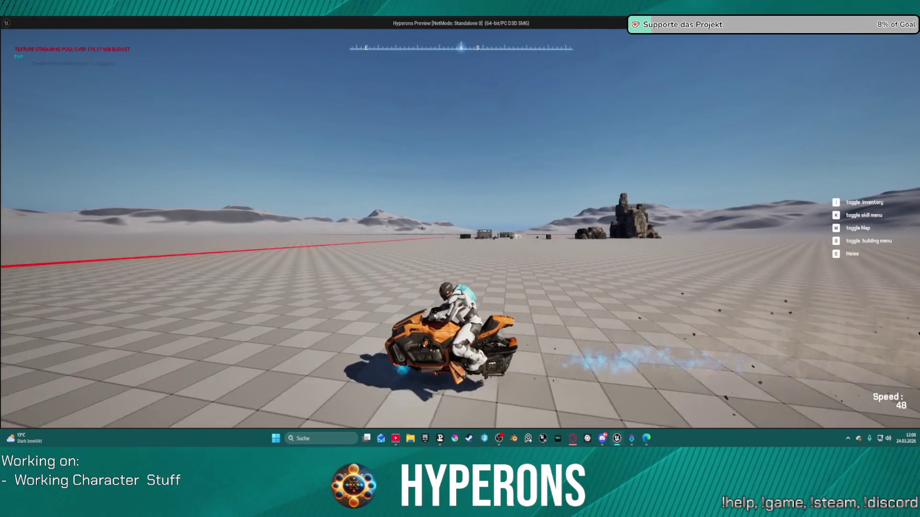
pyautogui.press('d')
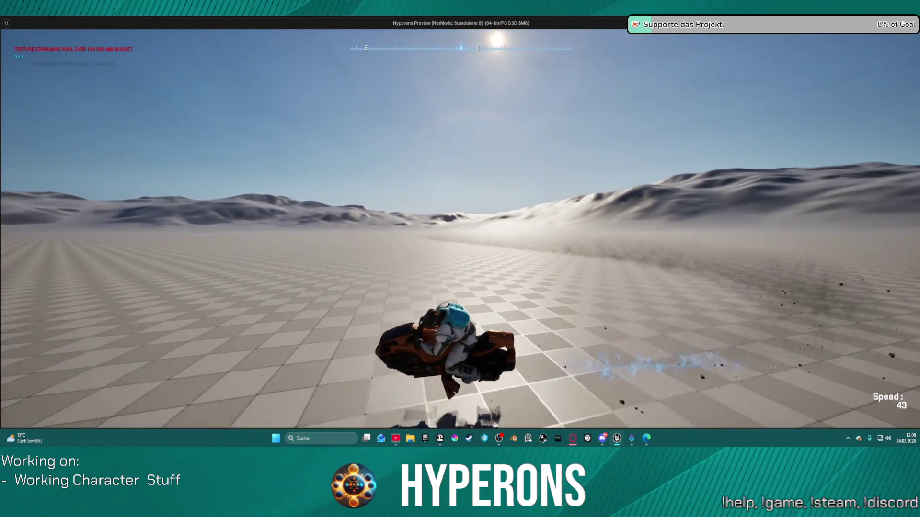
pyautogui.press('a')
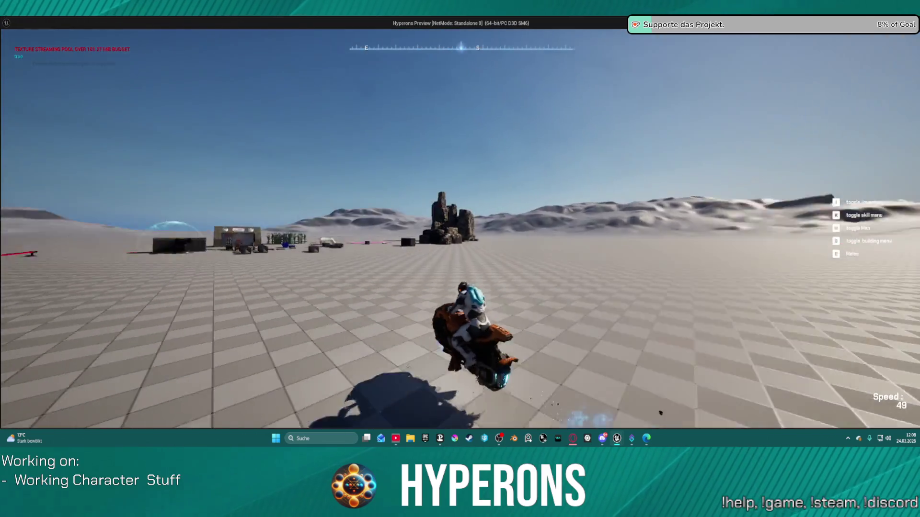
# Dismount, run toward the base, jetpack upward, then end the session back in the EventGraph
pyautogui.press('f')
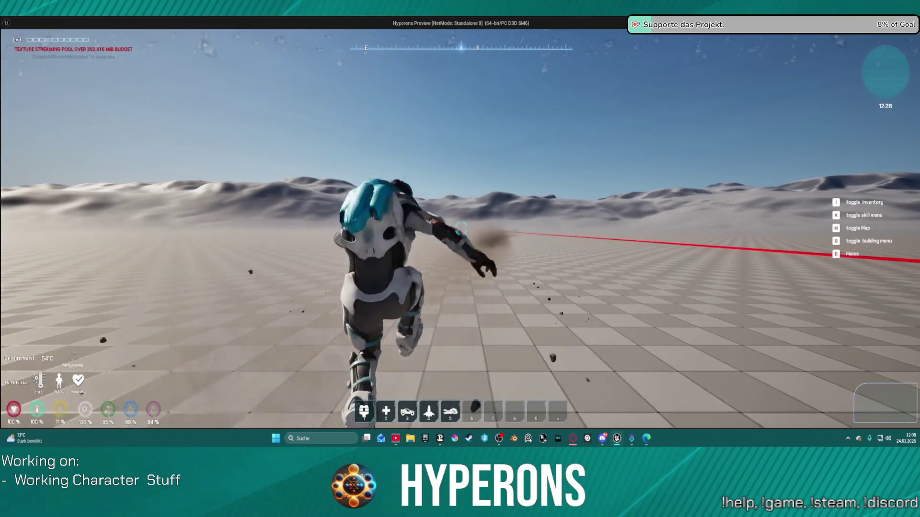
pyautogui.press('w')
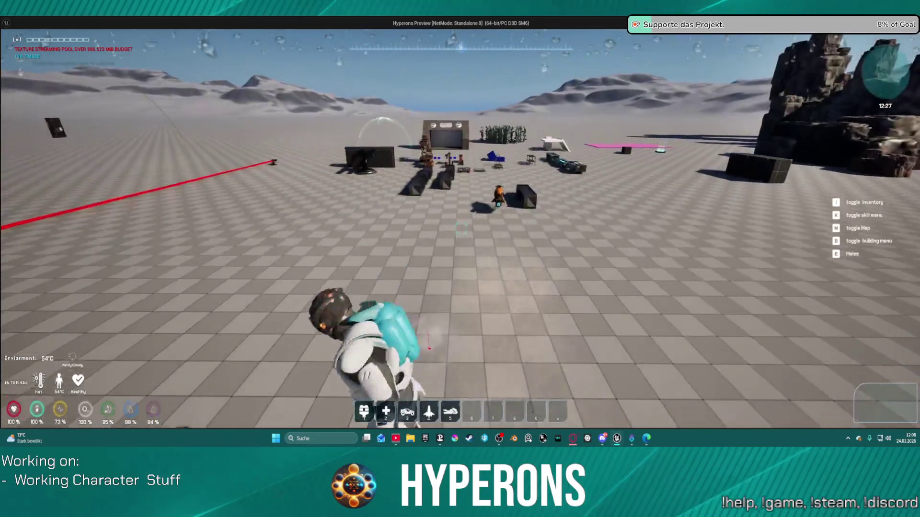
pyautogui.press('w')
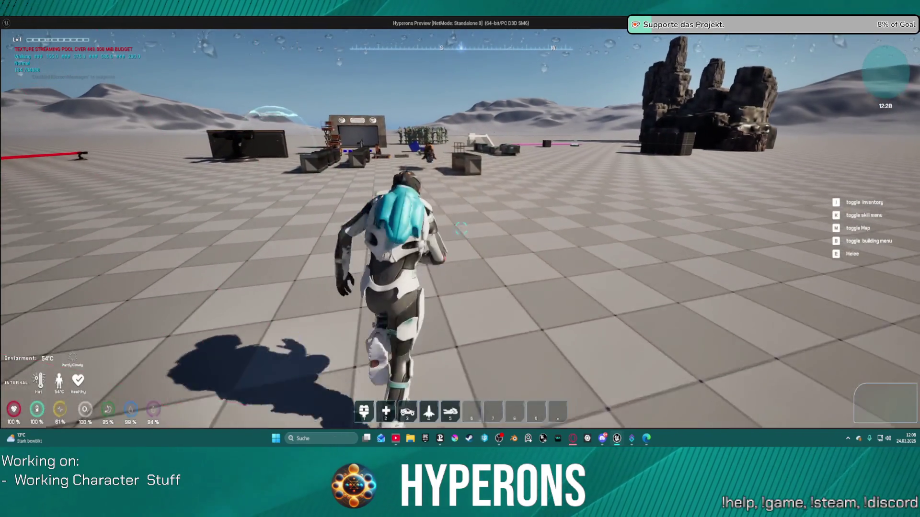
pyautogui.press('space')
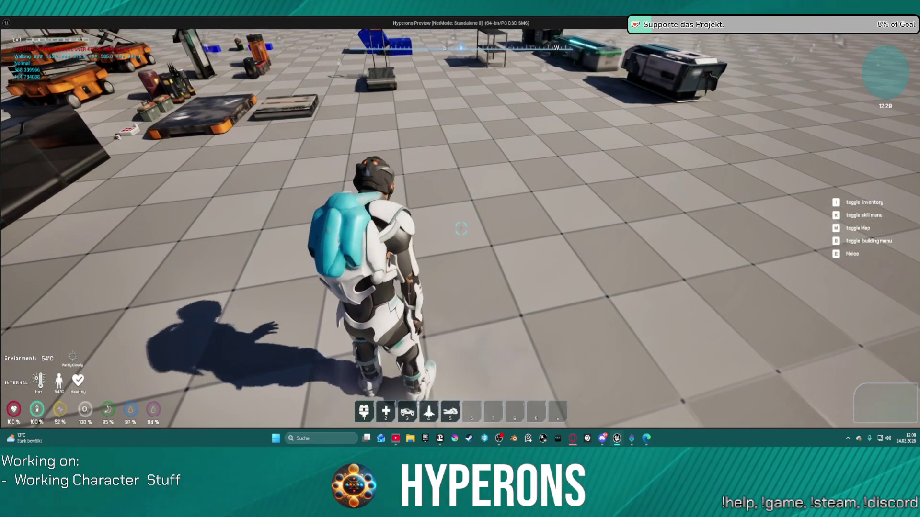
pyautogui.press('Escape')
pyautogui.moveTo(607, 237)
pyautogui.mouseDown()
pyautogui.moveTo(447, 191)
pyautogui.moveTo(318, 246)
pyautogui.moveTo(322, 283)
pyautogui.moveTo(632, 288)
pyautogui.mouseUp()
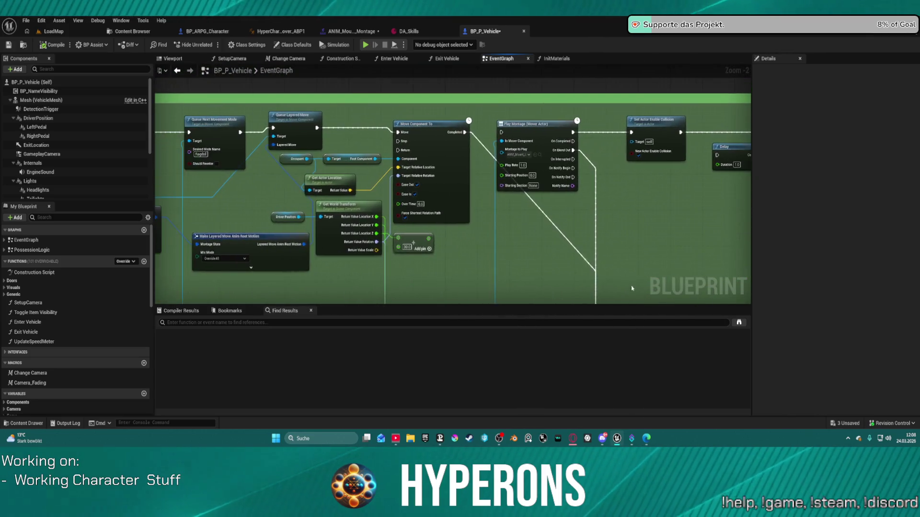
# Move the Delay node below Play Montage, discarding an unfinished link from Move Component To
pyautogui.moveTo(473, 262); pyautogui.dragTo(678, 273)
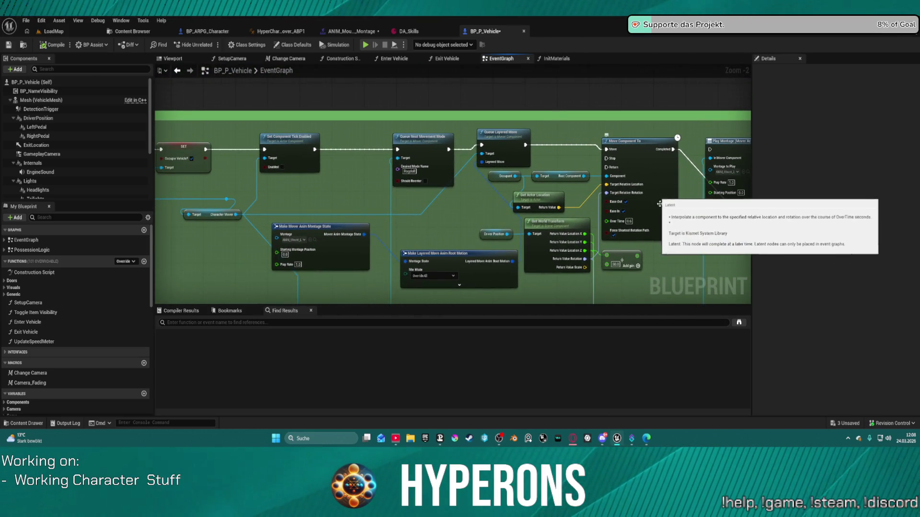
pyautogui.moveTo(683, 239); pyautogui.dragTo(368, 243)
pyautogui.moveTo(635, 173); pyautogui.dragTo(441, 244)
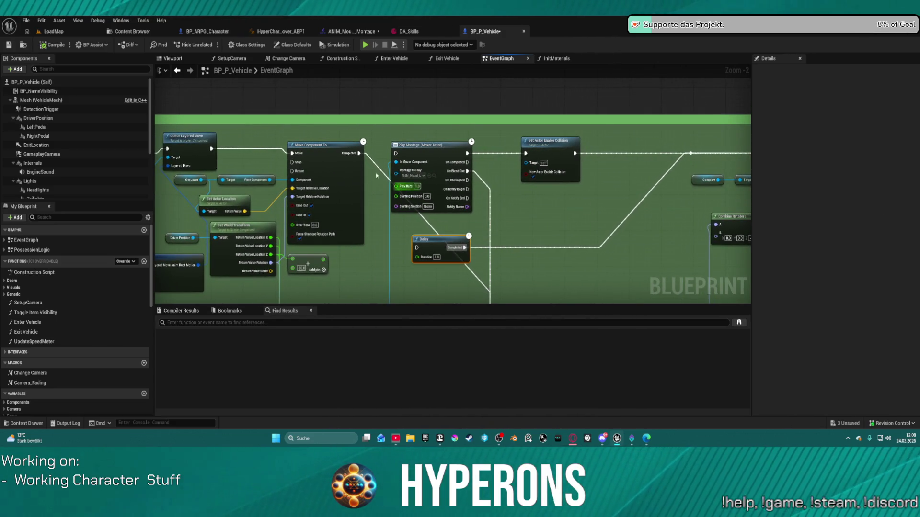
pyautogui.moveTo(359, 153)
pyautogui.mouseDown()
pyautogui.moveTo(481, 263)
pyautogui.moveTo(474, 252)
pyautogui.moveTo(408, 239)
pyautogui.mouseUp()
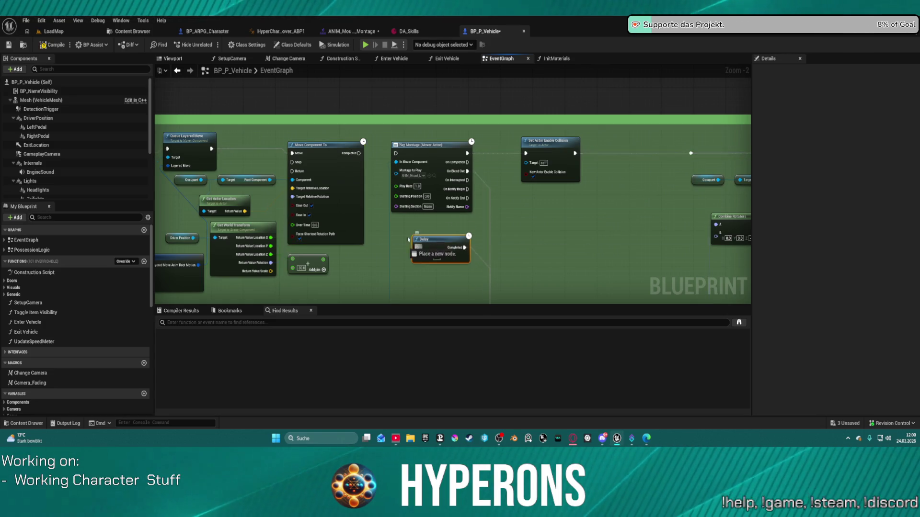
pyautogui.moveTo(362, 154); pyautogui.dragTo(360, 154)
# Check the root motion node's Mix Mode, leaving it on Override All
pyautogui.moveTo(378, 99); pyautogui.dragTo(445, 167)
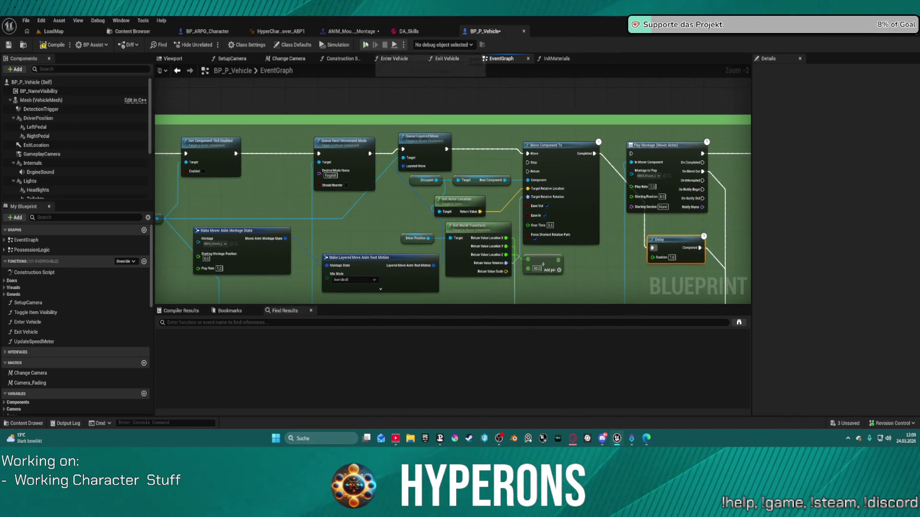
pyautogui.click(361, 280)
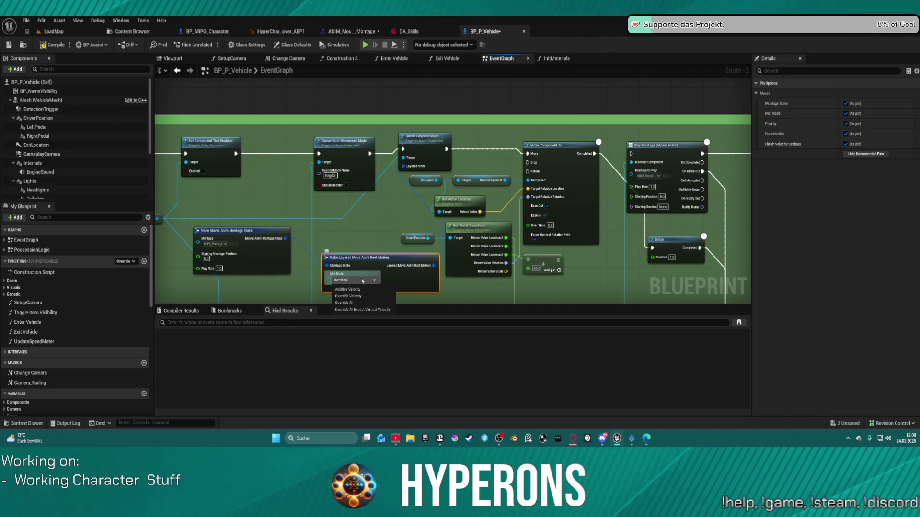
pyautogui.click(362, 280)
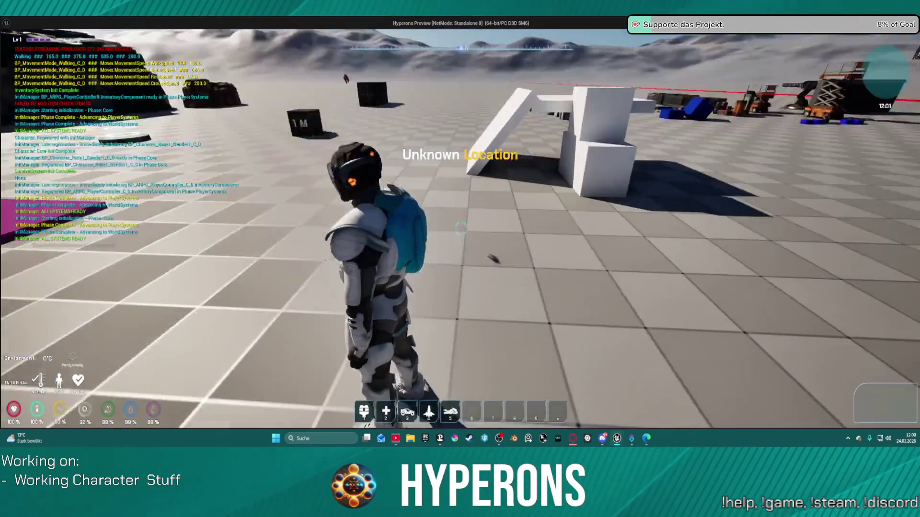
pyautogui.press('w')
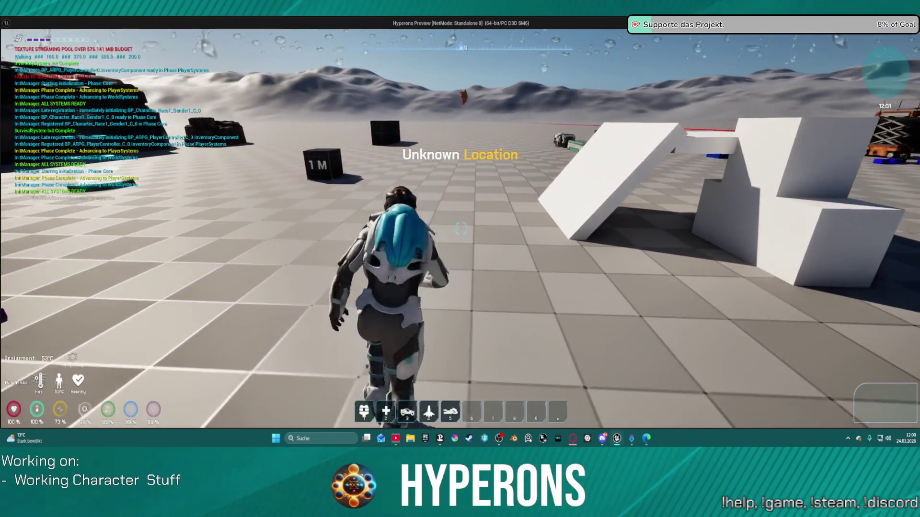
pyautogui.press('w')
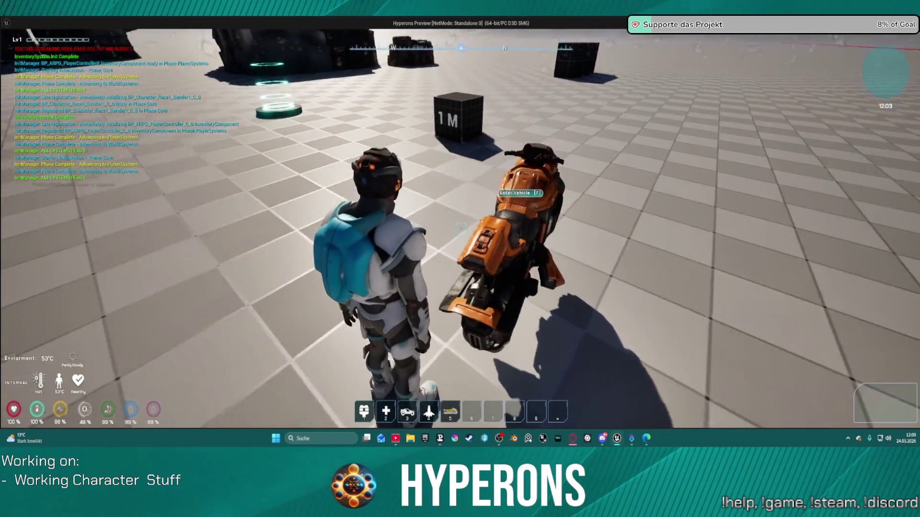
pyautogui.press('f')
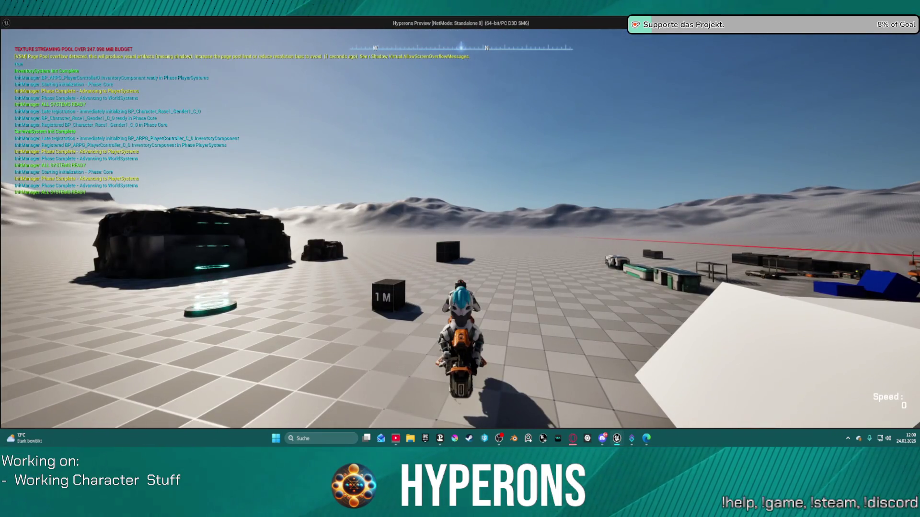
pyautogui.press('w')
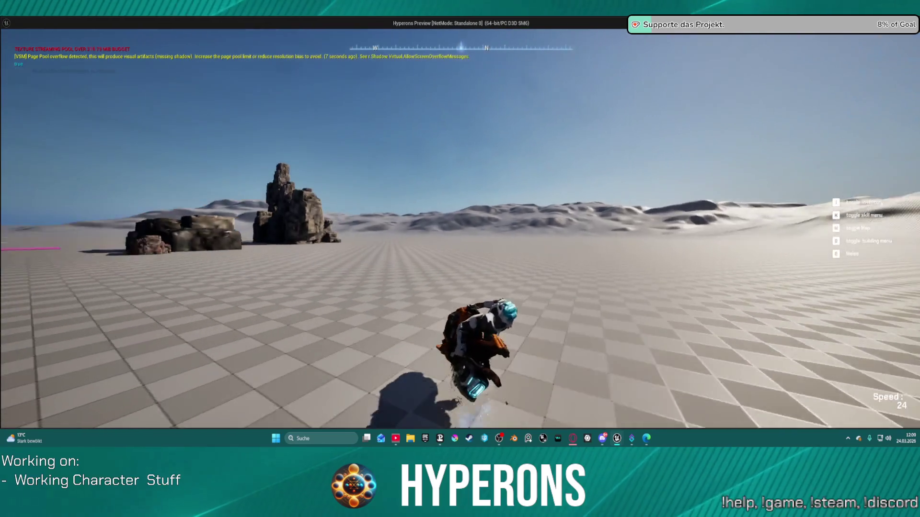
pyautogui.hotkey('alt', 'Tab')
pyautogui.press('Escape')
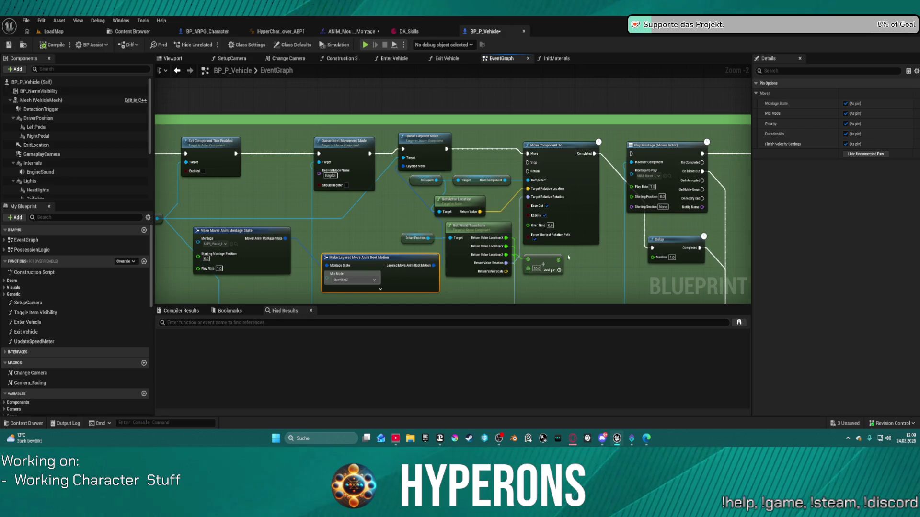
# Break the existing link on Queue Layered Move's Layered Move input
pyautogui.moveTo(605, 264)
pyautogui.mouseDown()
pyautogui.moveTo(451, 223)
pyautogui.moveTo(493, 222)
pyautogui.moveTo(565, 249)
pyautogui.moveTo(440, 182)
pyautogui.mouseUp()
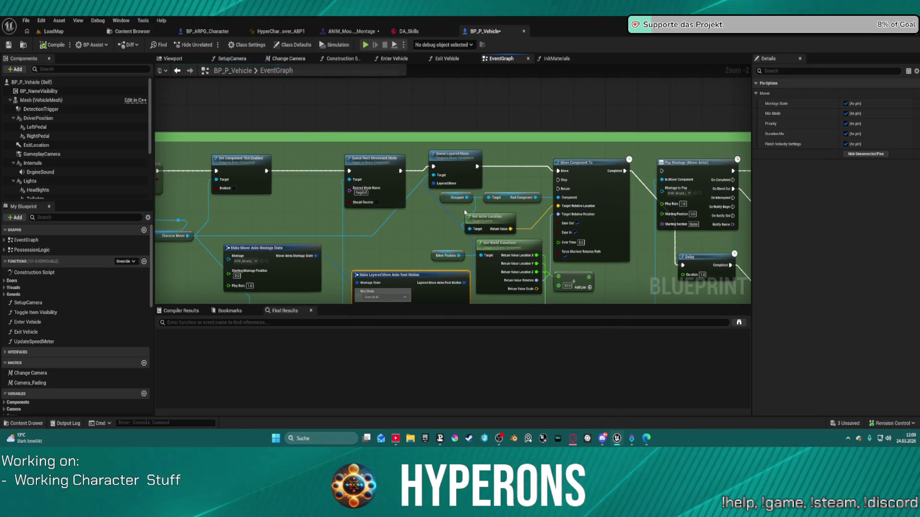
pyautogui.moveTo(464, 212); pyautogui.dragTo(544, 203)
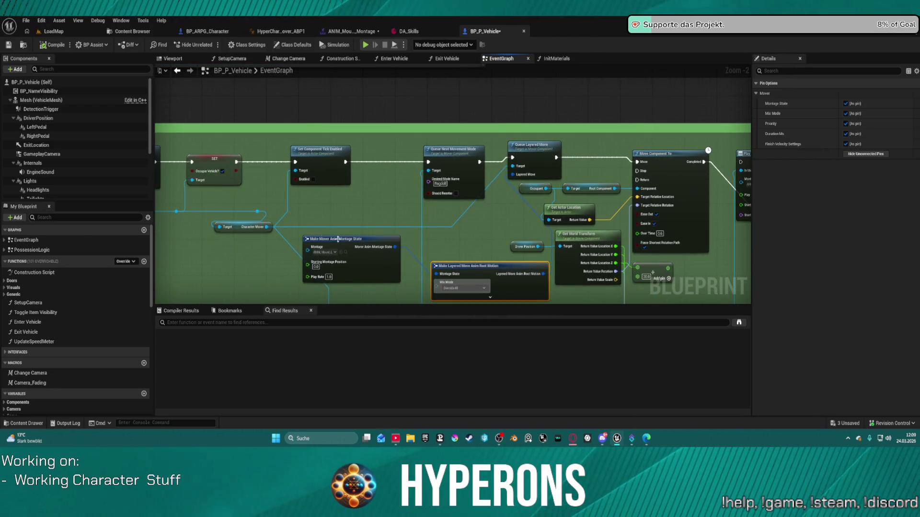
pyautogui.moveTo(266, 228); pyautogui.dragTo(356, 223)
pyautogui.click(503, 203)
pyautogui.hotkey('ctrl', 'z')
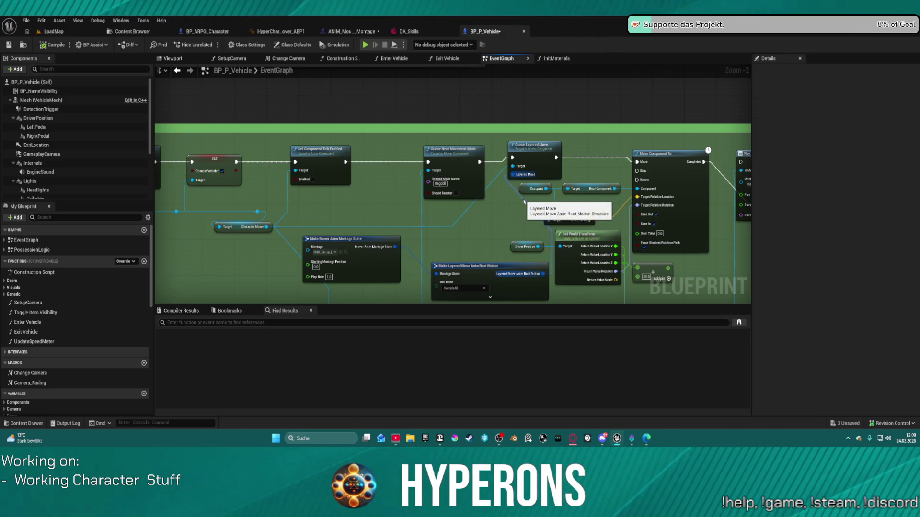
# From the Layered Move input, search the node list for 'make layered'
pyautogui.moveTo(512, 176); pyautogui.dragTo(497, 217)
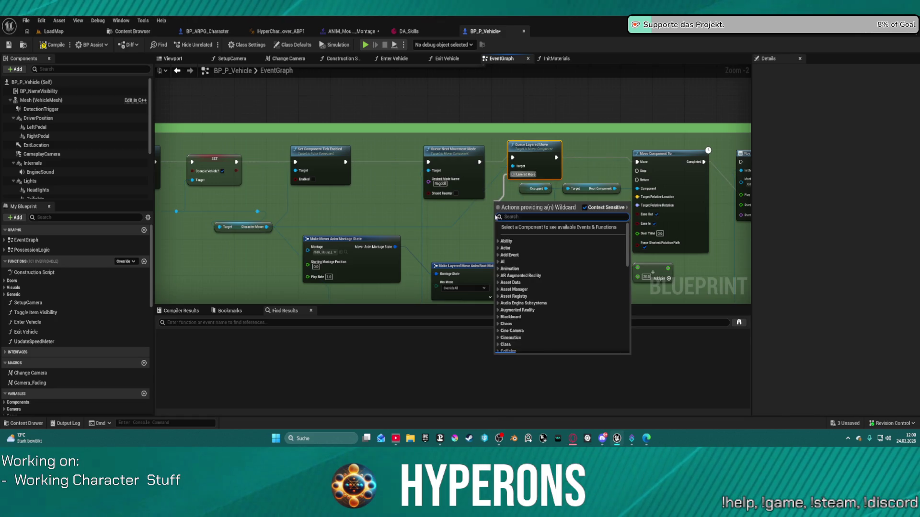
pyautogui.write('make kayer')
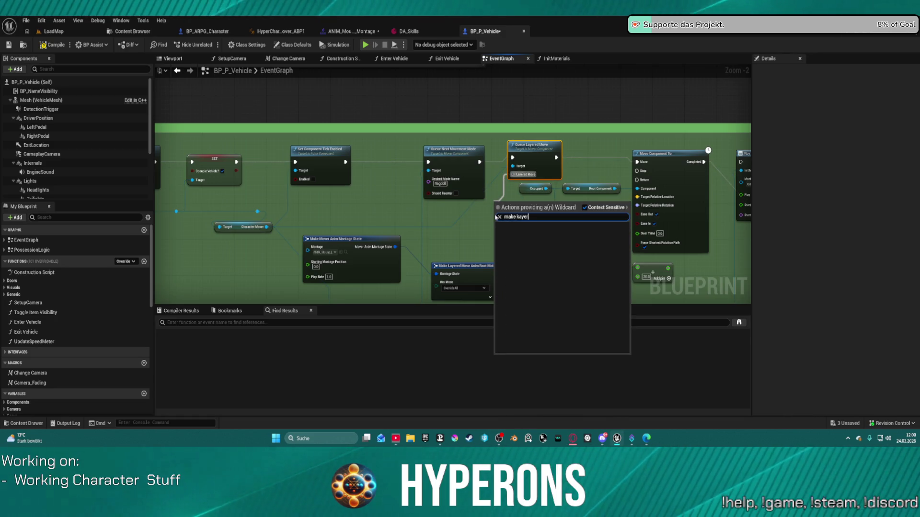
pyautogui.press('BackSpace')
pyautogui.press('BackSpace')
pyautogui.press('BackSpace')
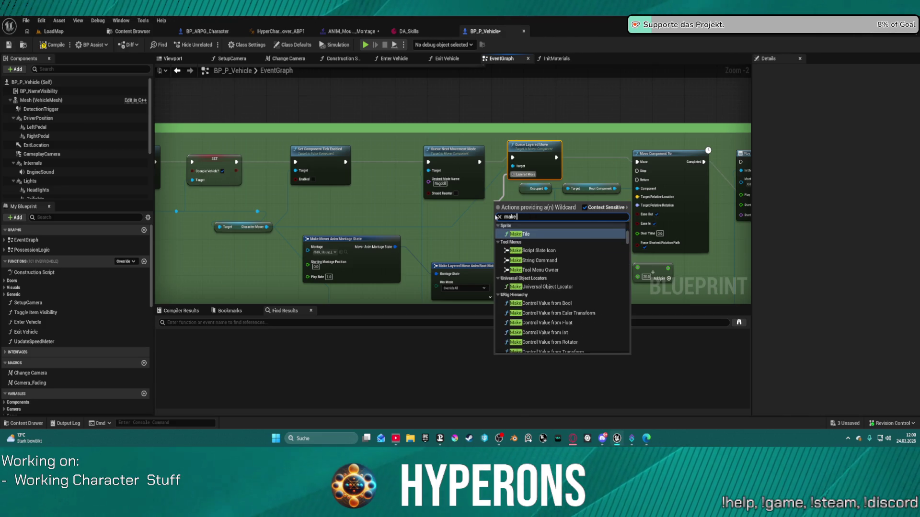
pyautogui.write('layered')
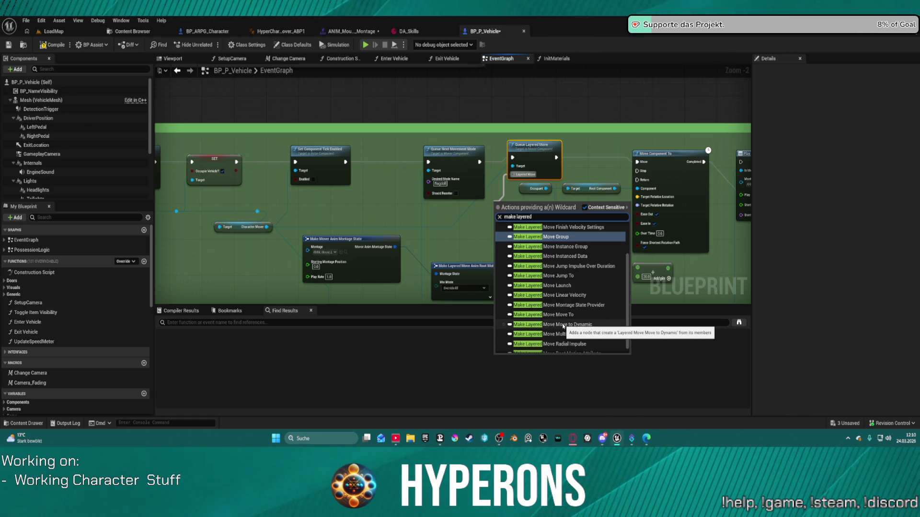
# Add a Make Layered Move Move to Dynamic node and feed Get Actor Location into Start Location
pyautogui.click(563, 324)
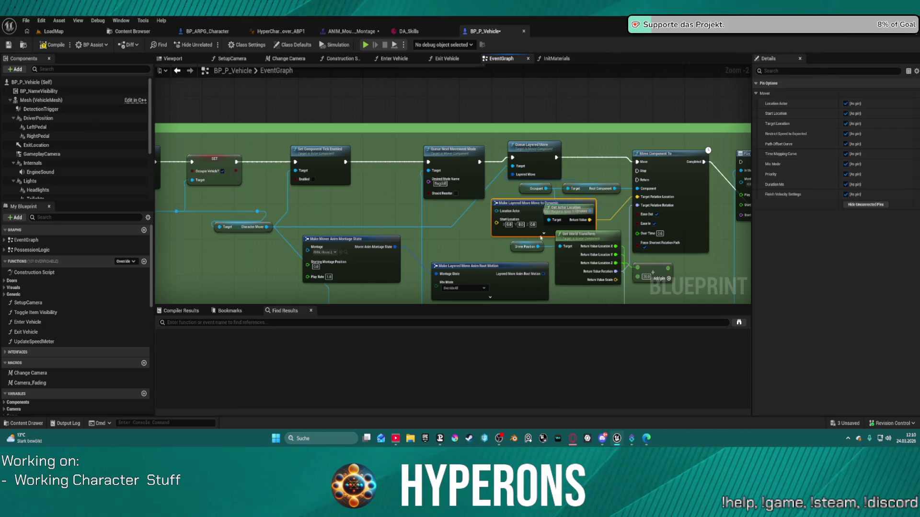
pyautogui.scroll(2, 471, 189)
pyautogui.moveTo(471, 188)
pyautogui.mouseDown()
pyautogui.moveTo(484, 110)
pyautogui.moveTo(546, 77)
pyautogui.moveTo(435, 71)
pyautogui.moveTo(449, 130)
pyautogui.mouseUp()
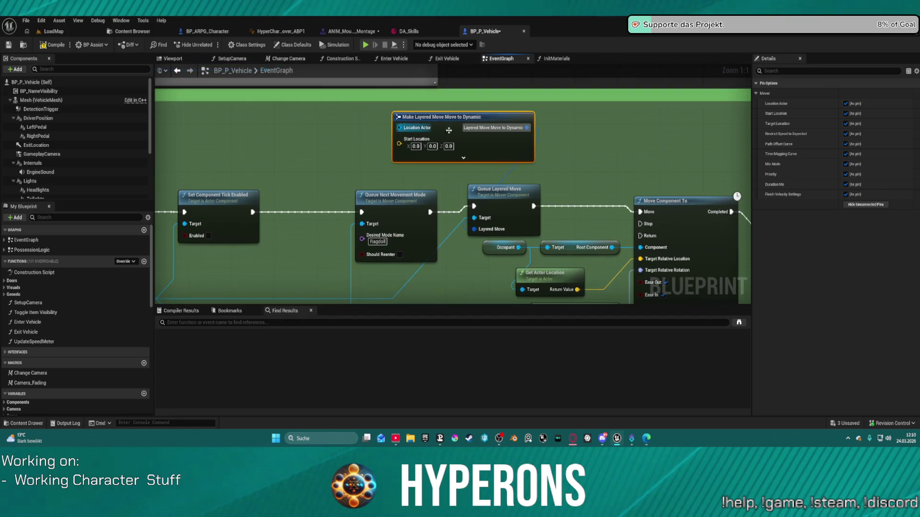
pyautogui.moveTo(505, 159); pyautogui.dragTo(575, 114)
pyautogui.moveTo(580, 205); pyautogui.dragTo(436, 245)
pyautogui.moveTo(648, 245); pyautogui.dragTo(521, 99)
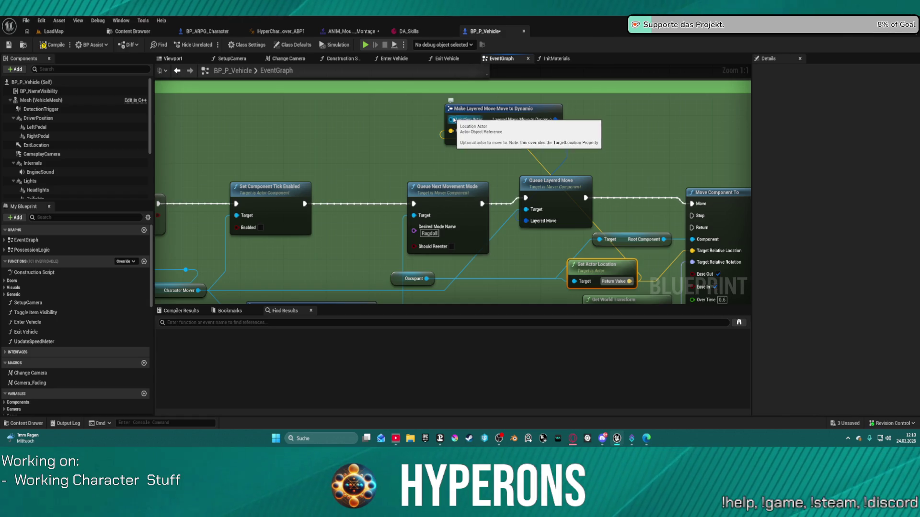
# Connect a Self node to Location Actor and expand the node's advanced pins
pyautogui.moveTo(451, 117)
pyautogui.mouseDown()
pyautogui.moveTo(390, 119)
pyautogui.moveTo(365, 107)
pyautogui.mouseUp()
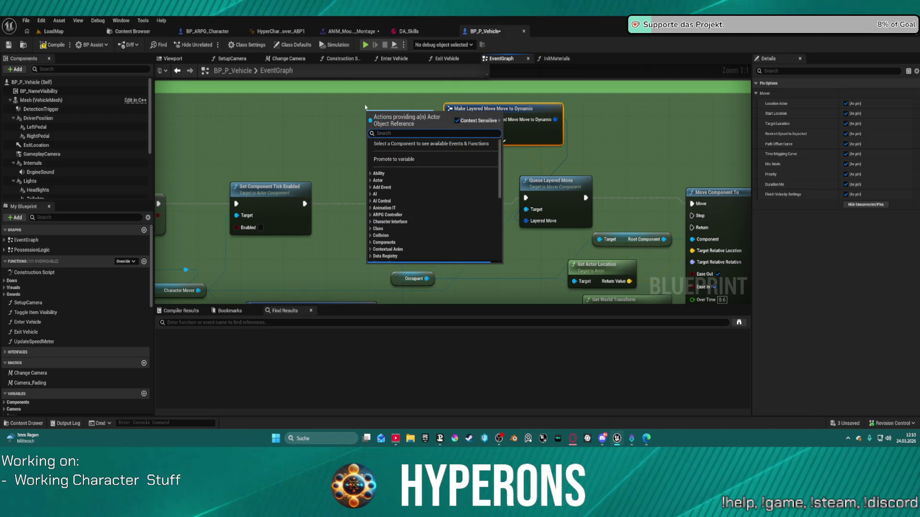
pyautogui.write('selfi')
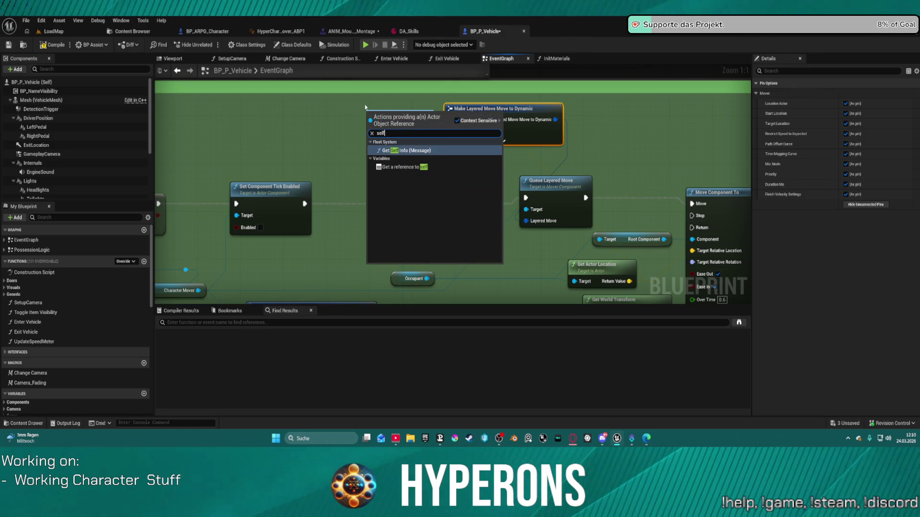
pyautogui.press('BackSpace')
pyautogui.press('BackSpace')
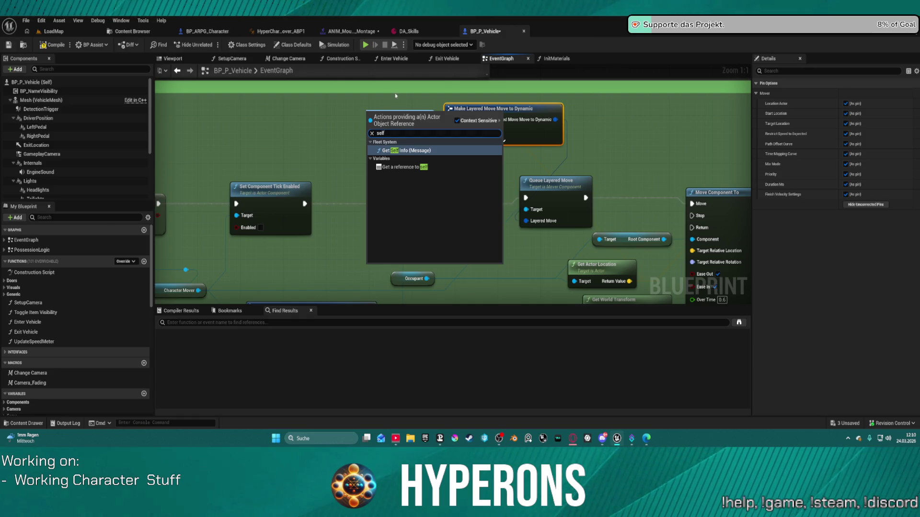
pyautogui.click(407, 167)
pyautogui.click(503, 142)
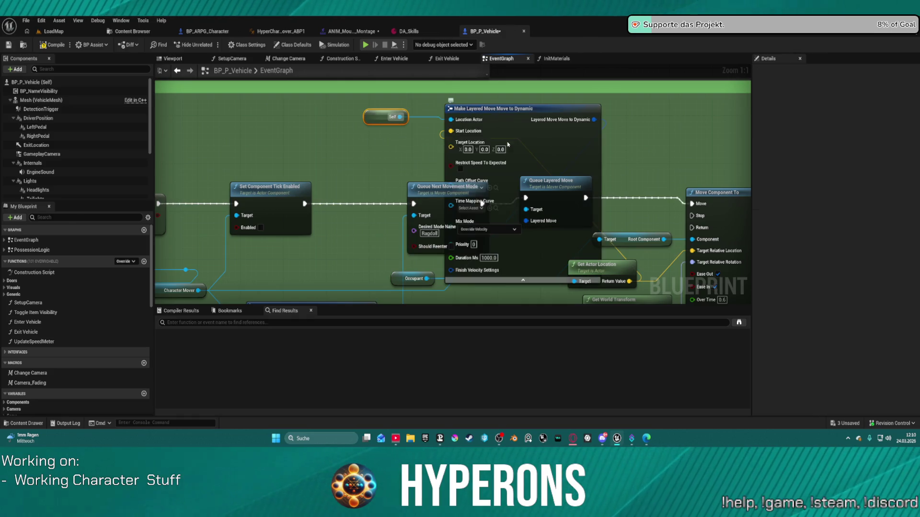
pyautogui.moveTo(556, 142); pyautogui.dragTo(642, 125)
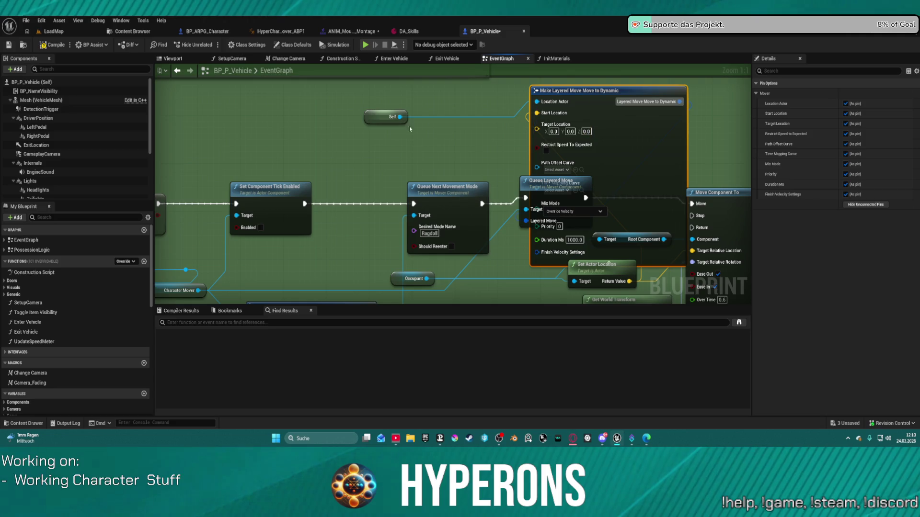
pyautogui.moveTo(376, 111)
pyautogui.mouseDown()
pyautogui.moveTo(450, 199)
pyautogui.moveTo(418, 205)
pyautogui.mouseUp()
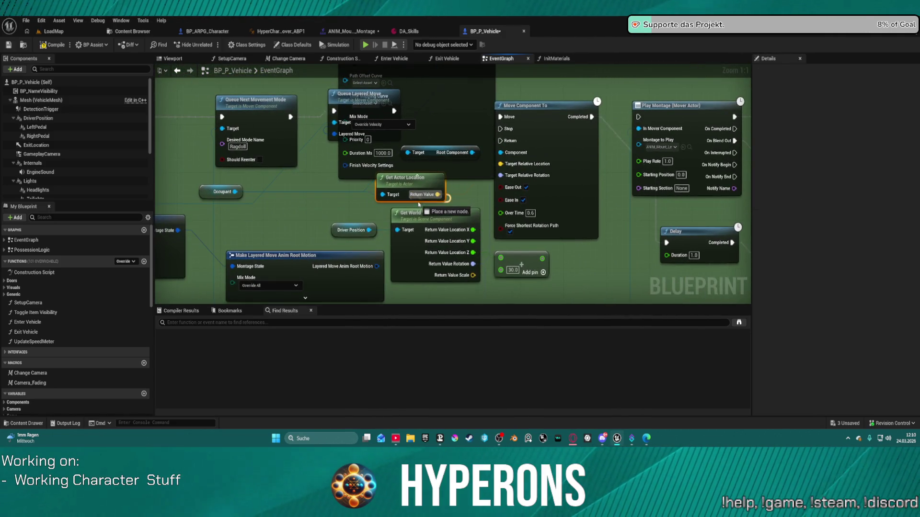
# Split the layered move node's Target Location pin into X, Y and Z inputs
pyautogui.moveTo(482, 180); pyautogui.dragTo(381, 175)
pyautogui.scroll(-4, 536, 207)
pyautogui.moveTo(536, 207)
pyautogui.mouseDown()
pyautogui.moveTo(335, 72)
pyautogui.moveTo(226, 133)
pyautogui.moveTo(230, 143)
pyautogui.moveTo(474, 172)
pyautogui.moveTo(744, 181)
pyautogui.mouseUp()
pyautogui.moveTo(464, 186)
pyautogui.mouseDown()
pyautogui.moveTo(474, 265)
pyautogui.moveTo(472, 192)
pyautogui.mouseUp()
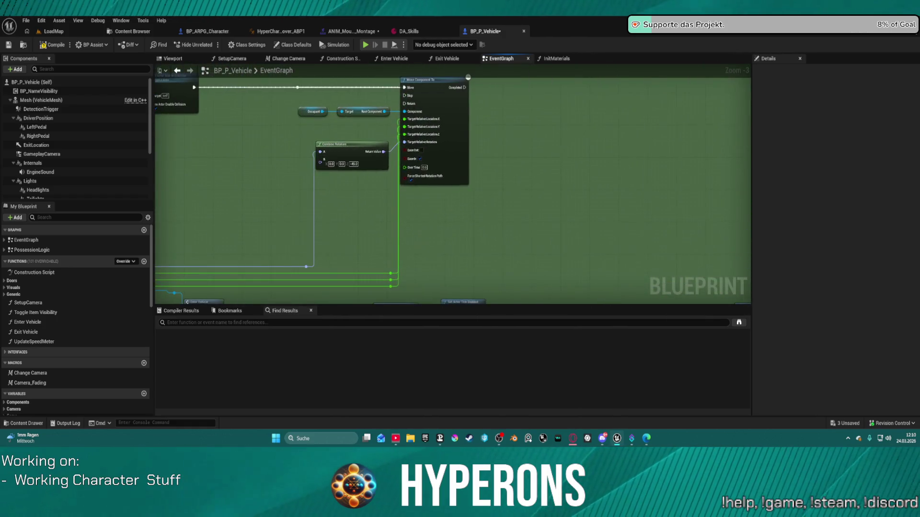
pyautogui.moveTo(289, 179); pyautogui.dragTo(321, 233)
pyautogui.click(393, 211)
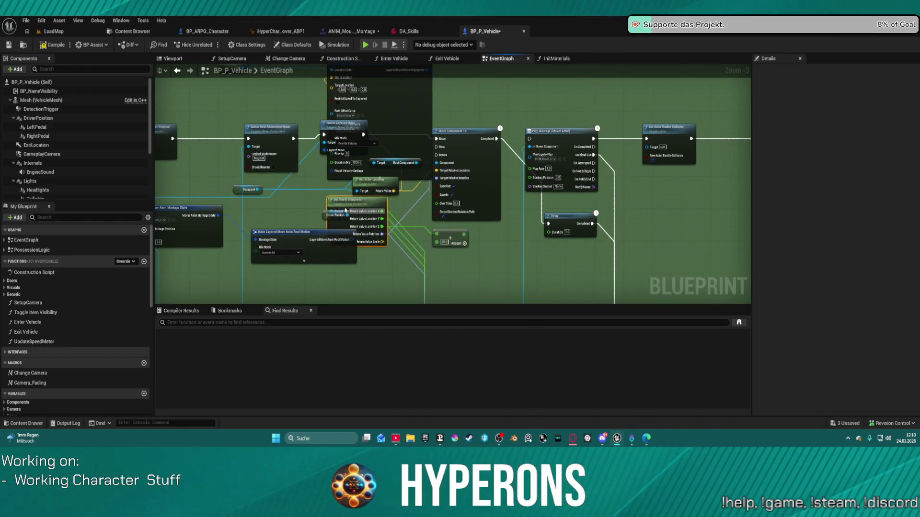
pyautogui.moveTo(506, 276)
pyautogui.mouseDown()
pyautogui.moveTo(429, 237)
pyautogui.moveTo(372, 180)
pyautogui.moveTo(378, 249)
pyautogui.moveTo(422, 301)
pyautogui.mouseUp()
pyautogui.rightClick(300, 105)
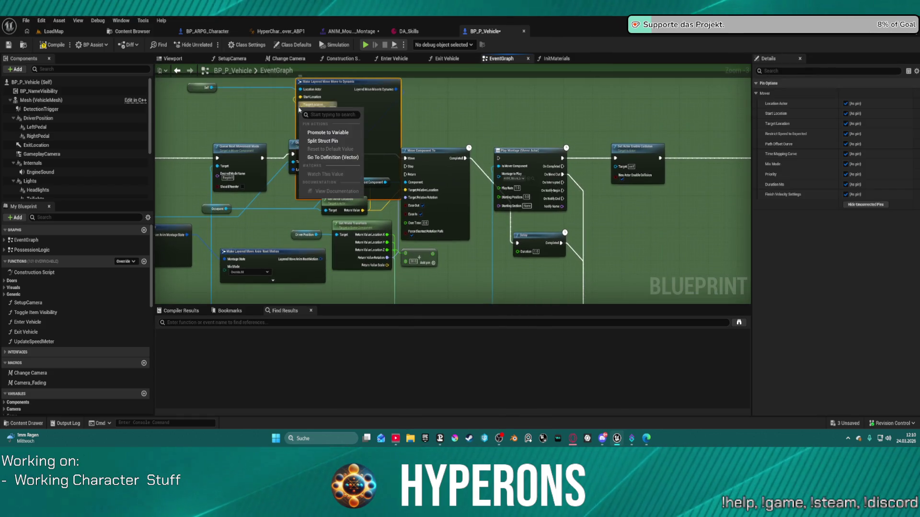
pyautogui.click(322, 140)
pyautogui.moveTo(342, 120)
pyautogui.mouseDown()
pyautogui.moveTo(423, 91)
pyautogui.moveTo(213, 96)
pyautogui.moveTo(376, 91)
pyautogui.moveTo(337, 77)
pyautogui.mouseUp()
# Shift the green node group right to make room around the layered move node
pyautogui.scroll(-1, 537, 135)
pyautogui.scroll(-5, 538, 135)
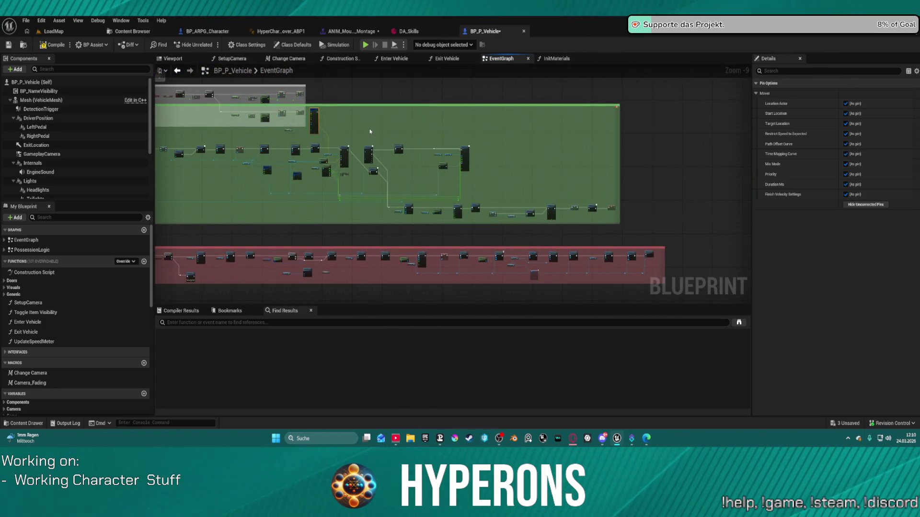
pyautogui.moveTo(615, 223); pyautogui.dragTo(614, 222)
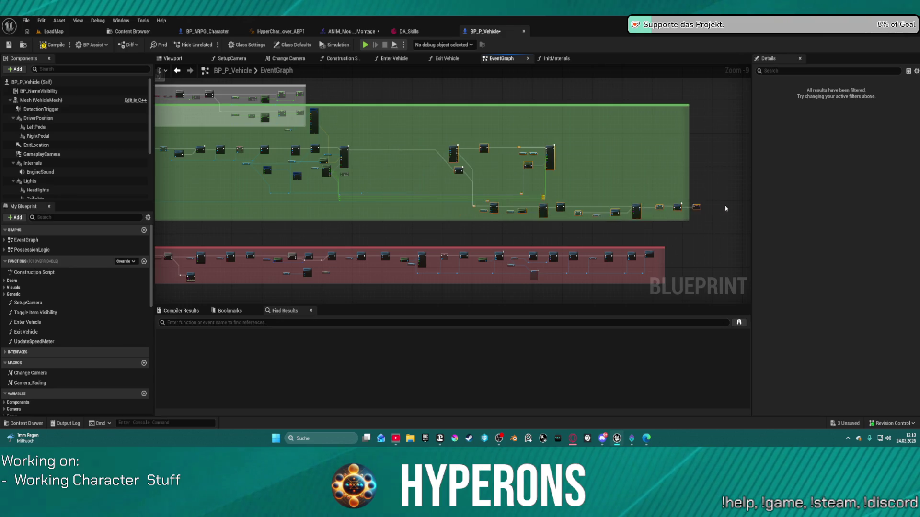
pyautogui.scroll(4, 451, 153)
pyautogui.moveTo(451, 153)
pyautogui.mouseDown()
pyautogui.moveTo(419, 192)
pyautogui.moveTo(530, 189)
pyautogui.mouseUp()
pyautogui.moveTo(353, 102); pyautogui.dragTo(410, 118)
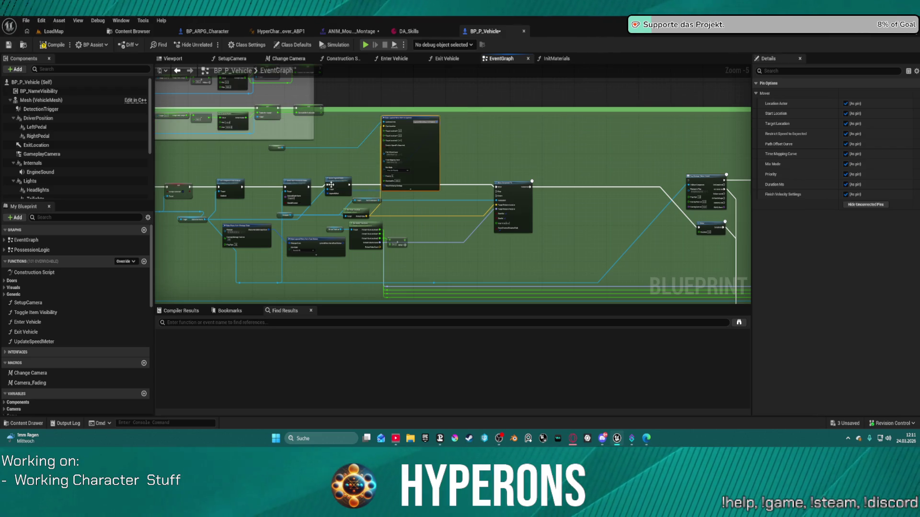
pyautogui.moveTo(331, 185); pyautogui.dragTo(419, 186)
pyautogui.scroll(3, 472, 184)
pyautogui.moveTo(474, 189)
pyautogui.mouseDown()
pyautogui.moveTo(453, 191)
pyautogui.moveTo(615, 136)
pyautogui.mouseUp()
pyautogui.scroll(1, 501, 187)
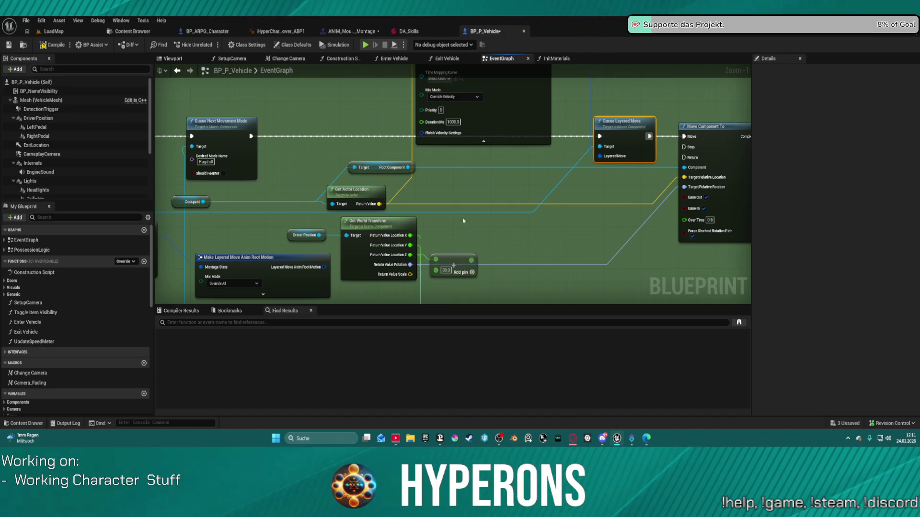
# Wire the driver position's world location outputs into the split Target Location inputs
pyautogui.click(479, 201)
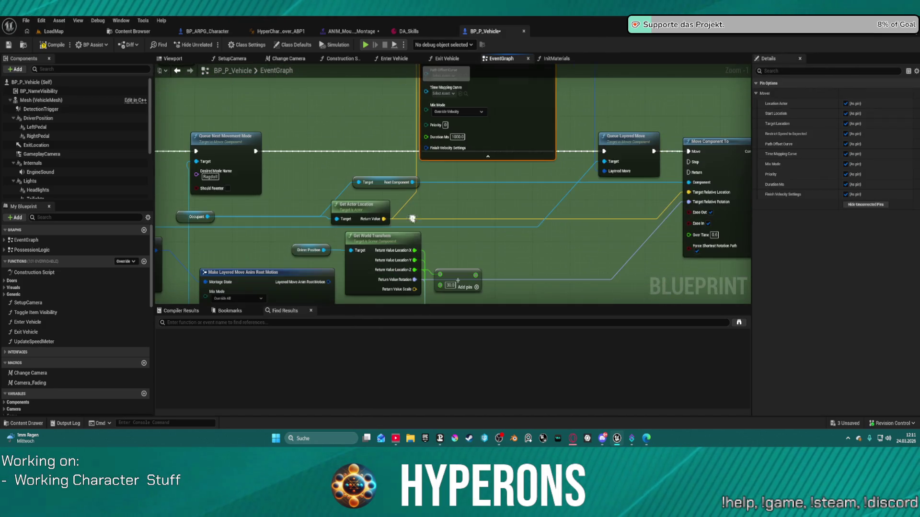
pyautogui.moveTo(415, 250)
pyautogui.mouseDown()
pyautogui.moveTo(424, 206)
pyautogui.moveTo(412, 96)
pyautogui.moveTo(421, 93)
pyautogui.moveTo(421, 287)
pyautogui.moveTo(431, 84)
pyautogui.moveTo(428, 195)
pyautogui.mouseUp()
pyautogui.moveTo(427, 183); pyautogui.dragTo(428, 183)
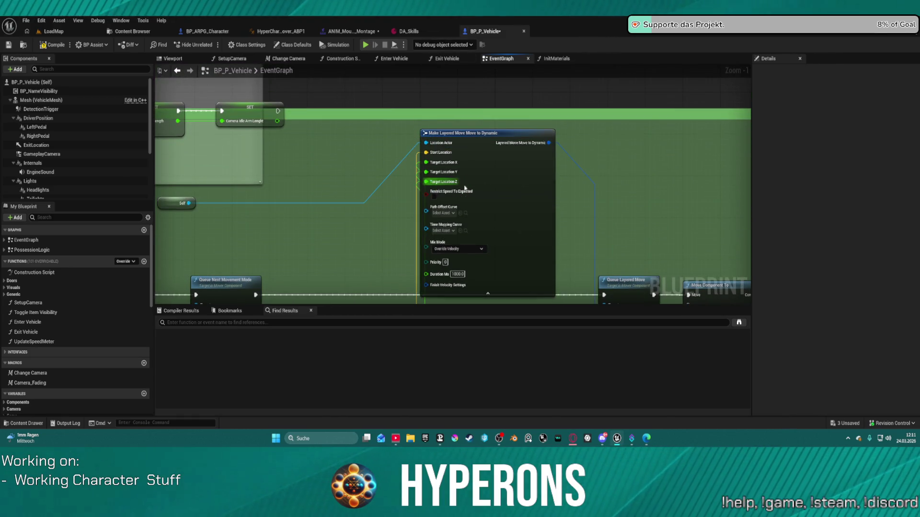
# Set the layered move's Path Offset Curve to Mantle_1m
pyautogui.scroll(1, 498, 218)
pyautogui.click(435, 214)
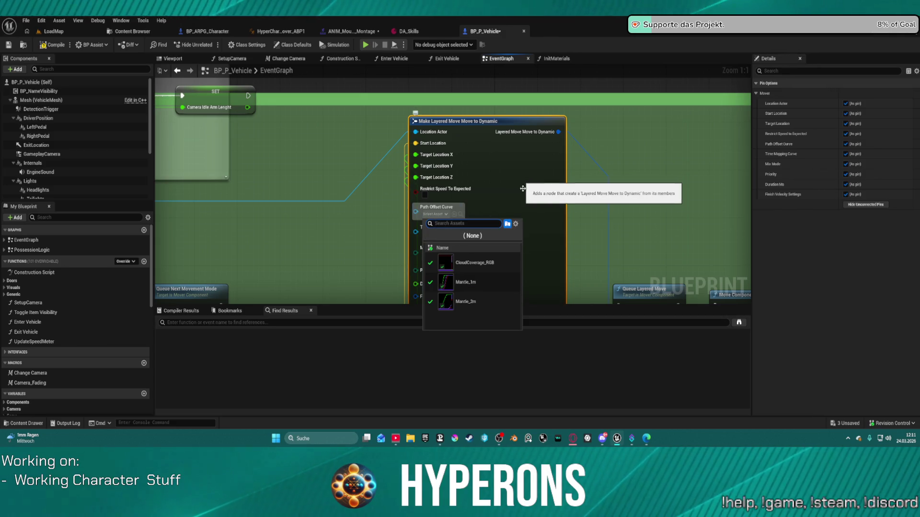
pyautogui.click(504, 286)
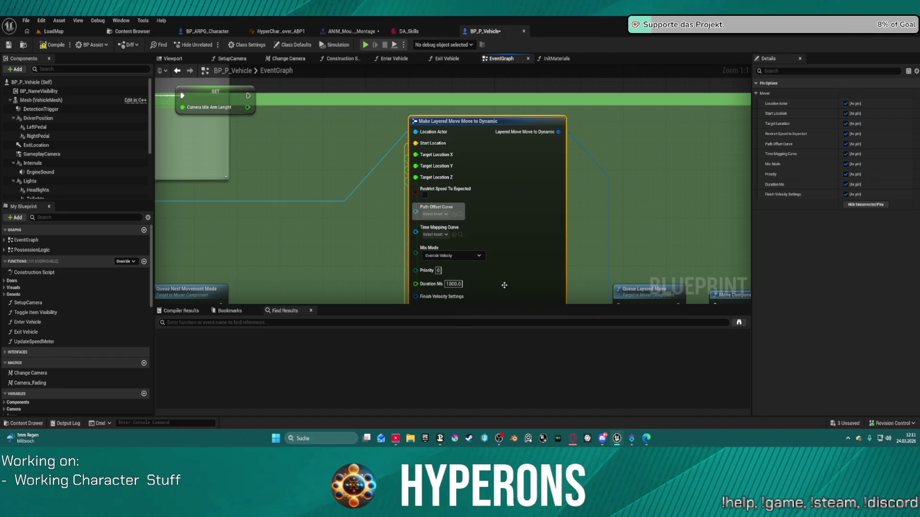
pyautogui.moveTo(598, 205); pyautogui.dragTo(580, 118)
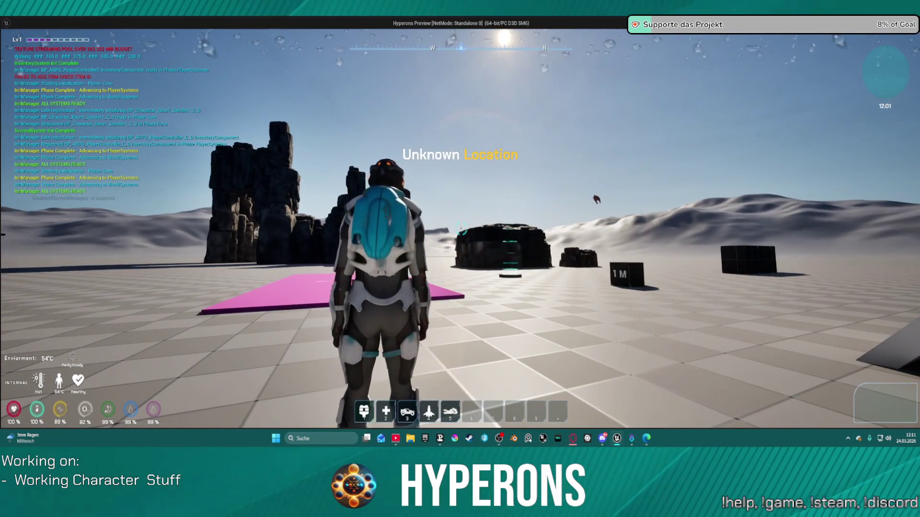
# Walk to the hoverbike, mount it with F, ride forward and dismount
pyautogui.press('w')
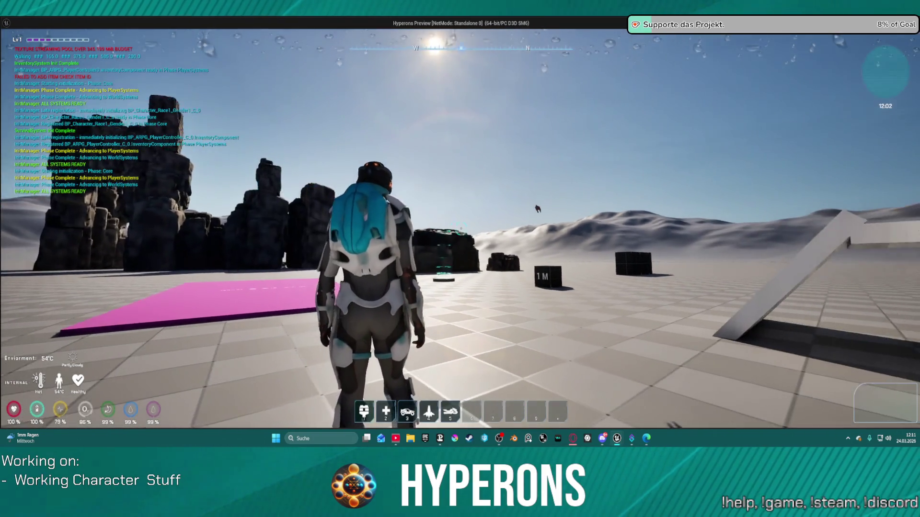
pyautogui.press('w')
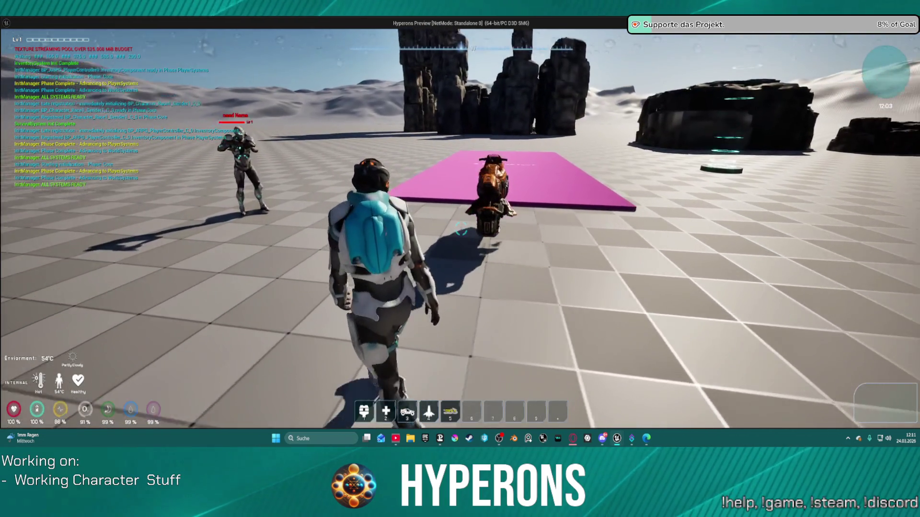
pyautogui.press('w')
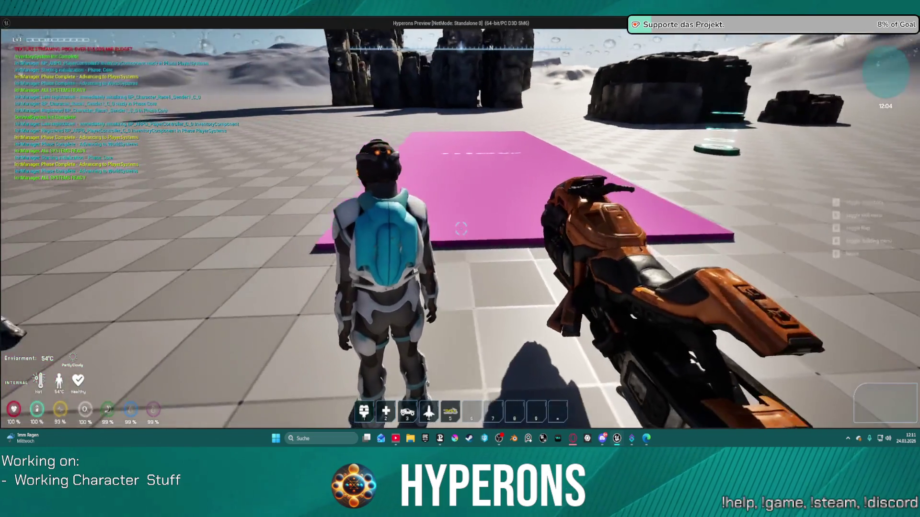
pyautogui.press('f')
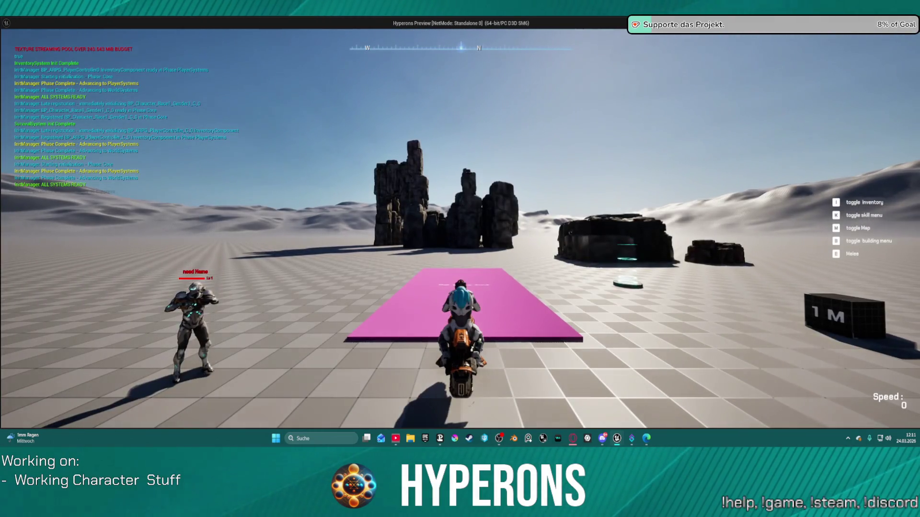
pyautogui.press('w')
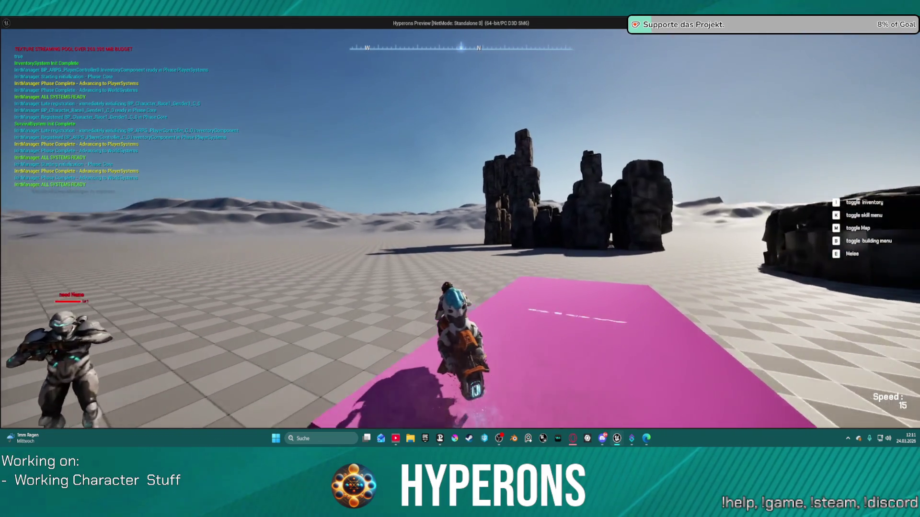
pyautogui.press('f')
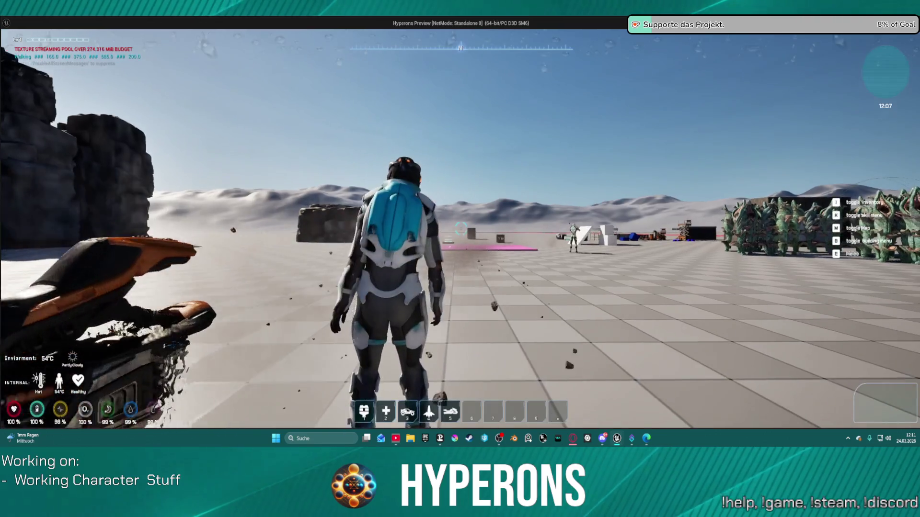
# Walk back to the hoverbike, remount it, and stop the play session
pyautogui.press('w')
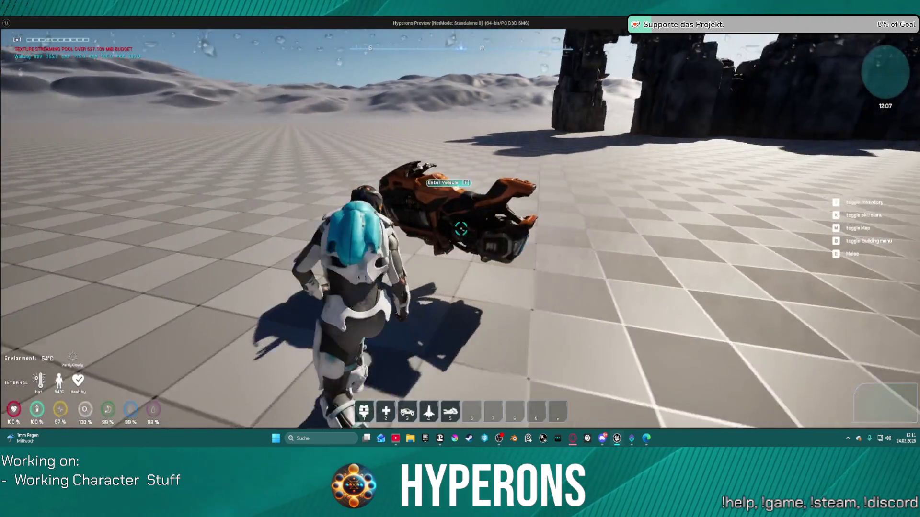
pyautogui.press('w')
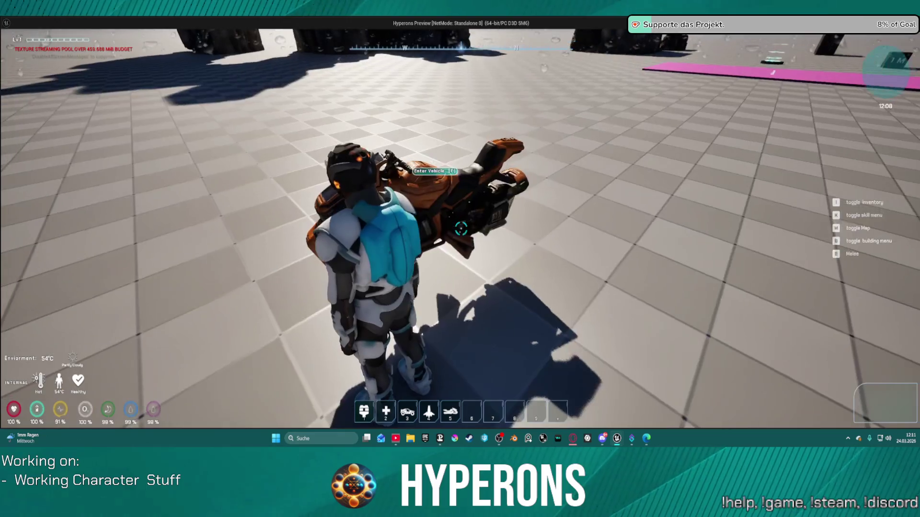
pyautogui.press('f')
pyautogui.press('Escape')
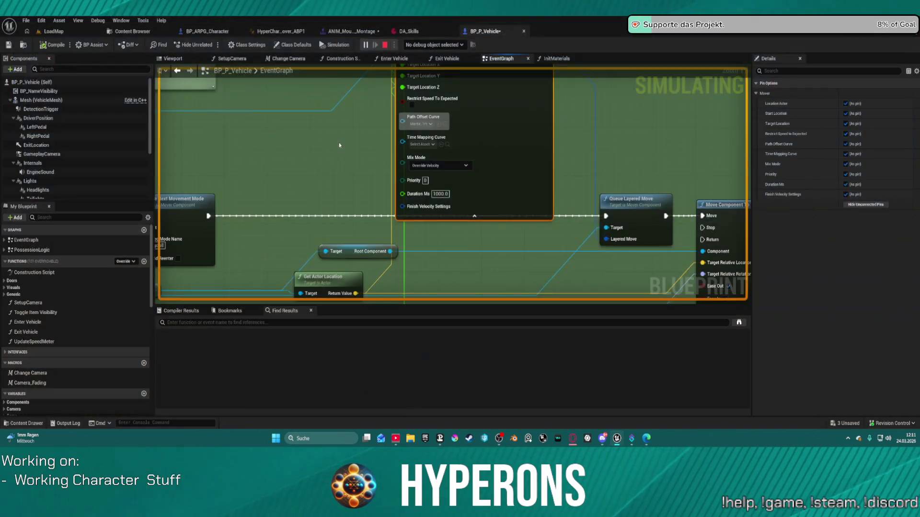
# Change the Delay node's Duration to 5.0 seconds
pyautogui.moveTo(351, 163); pyautogui.dragTo(363, 261)
pyautogui.moveTo(508, 235)
pyautogui.mouseDown()
pyautogui.moveTo(364, 143)
pyautogui.moveTo(431, 158)
pyautogui.moveTo(414, 162)
pyautogui.mouseUp()
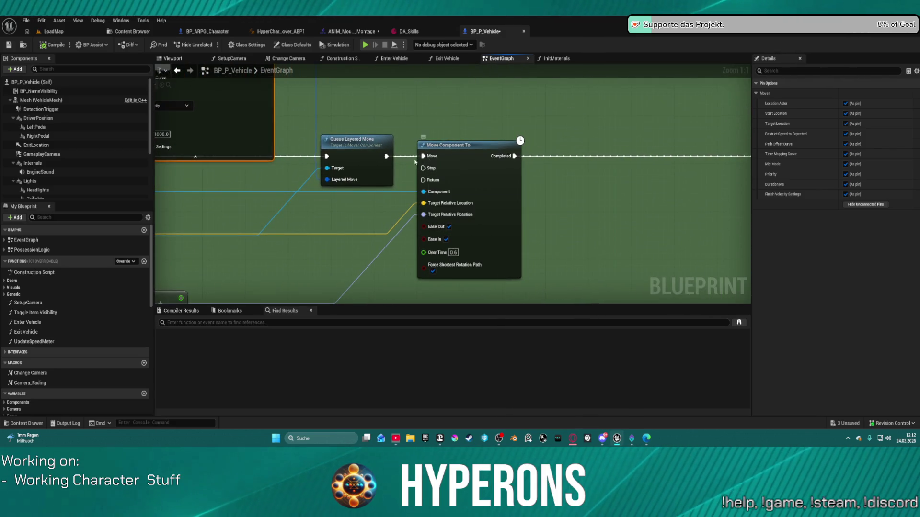
pyautogui.click(364, 143)
pyautogui.moveTo(364, 144); pyautogui.dragTo(280, 144)
pyautogui.moveTo(768, 165)
pyautogui.mouseDown()
pyautogui.moveTo(632, 331)
pyautogui.moveTo(642, 99)
pyautogui.moveTo(671, 84)
pyautogui.moveTo(322, 209)
pyautogui.moveTo(562, 209)
pyautogui.moveTo(157, 115)
pyautogui.mouseUp()
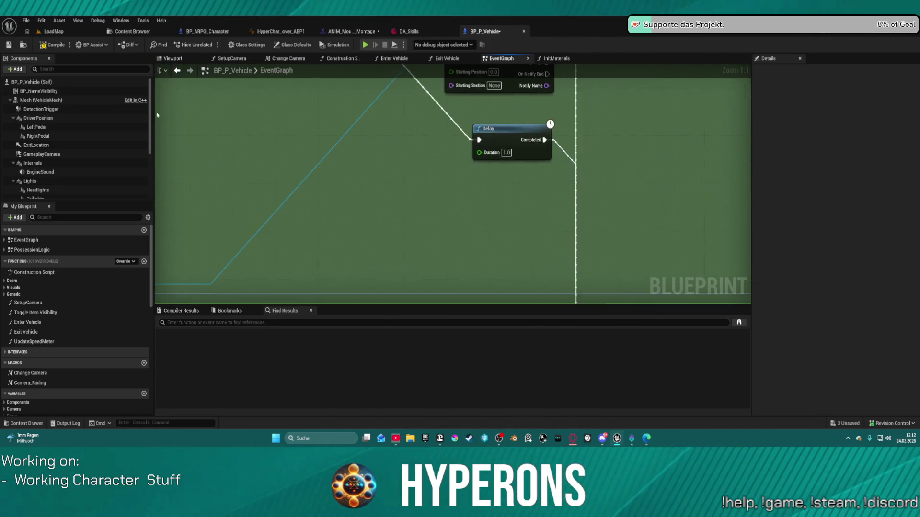
pyautogui.write('5')
pyautogui.press('Return')
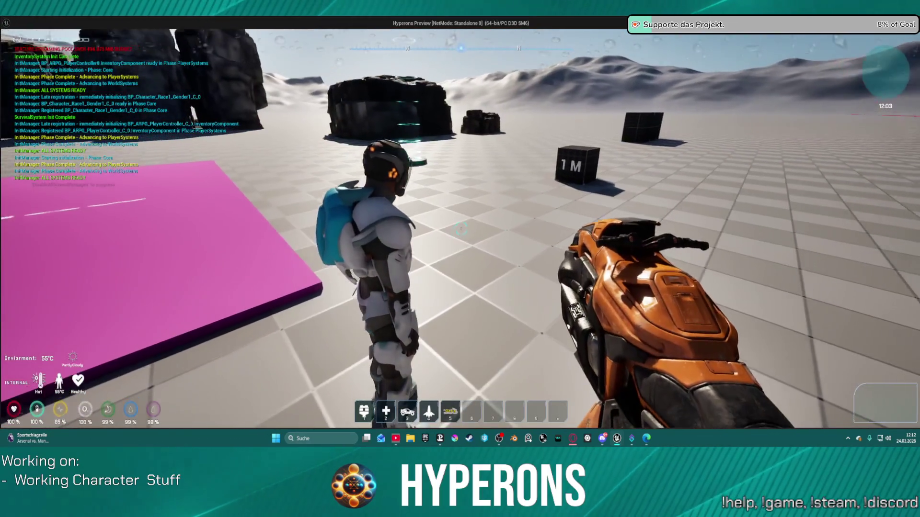
# Mount the orange hoverbike, stop the play test, and pan to Queue Layered Move
pyautogui.press('f')
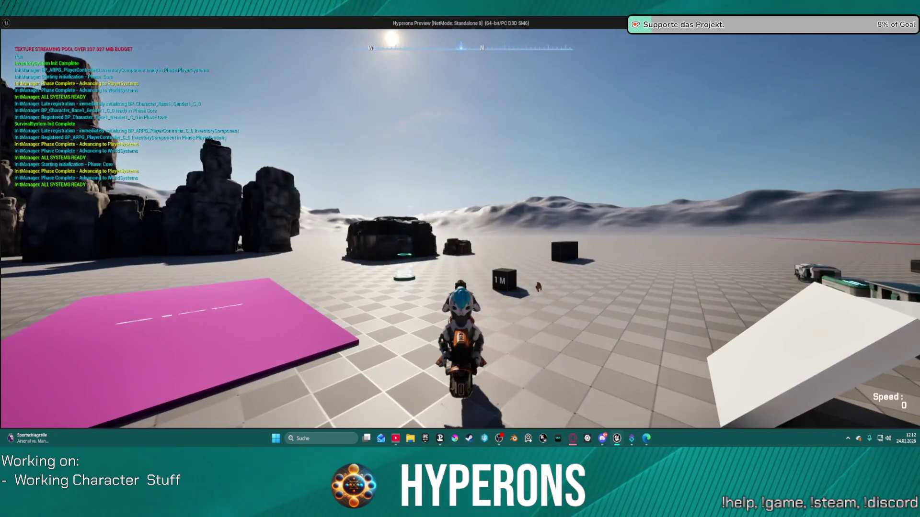
pyautogui.press('Escape')
pyautogui.moveTo(721, 294)
pyautogui.mouseDown()
pyautogui.moveTo(661, 259)
pyautogui.moveTo(540, 131)
pyautogui.moveTo(474, 164)
pyautogui.mouseUp()
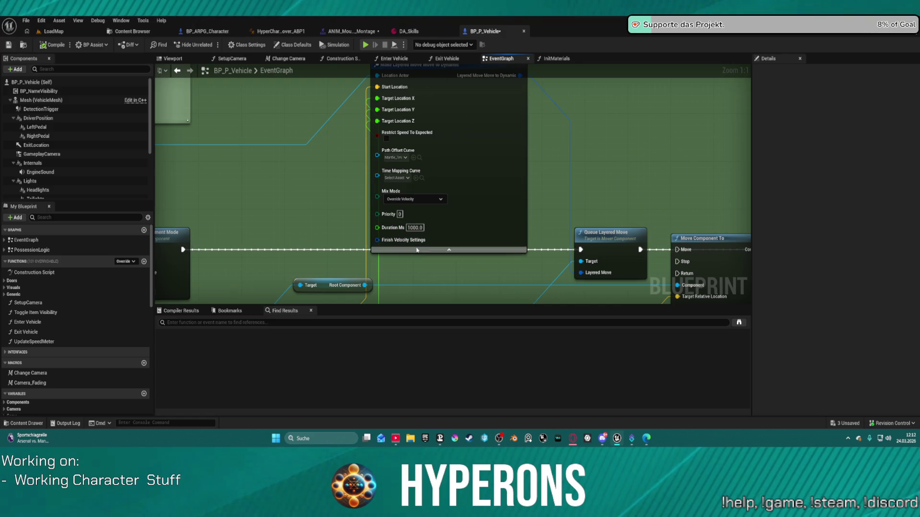
pyautogui.moveTo(470, 205); pyautogui.dragTo(446, 253)
pyautogui.click(392, 247)
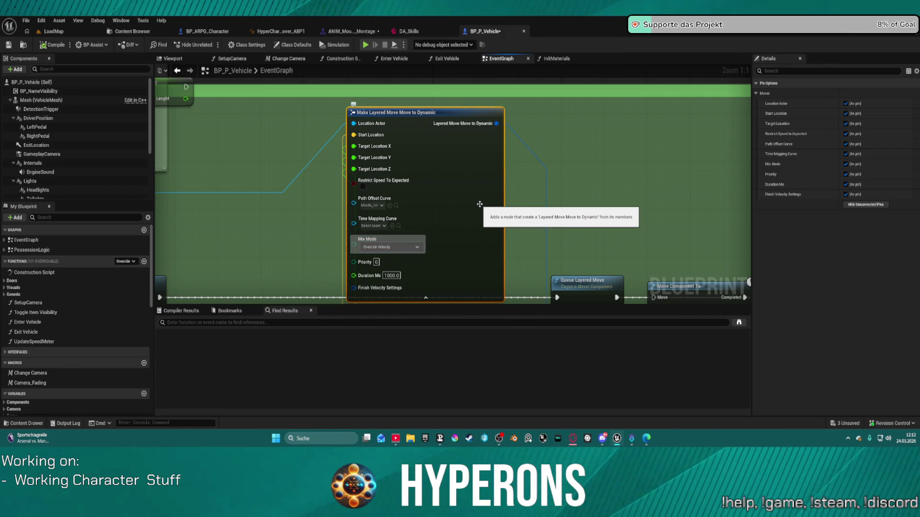
pyautogui.moveTo(479, 204)
pyautogui.mouseDown()
pyautogui.moveTo(476, 171)
pyautogui.moveTo(555, 168)
pyautogui.moveTo(525, 159)
pyautogui.moveTo(512, 181)
pyautogui.mouseUp()
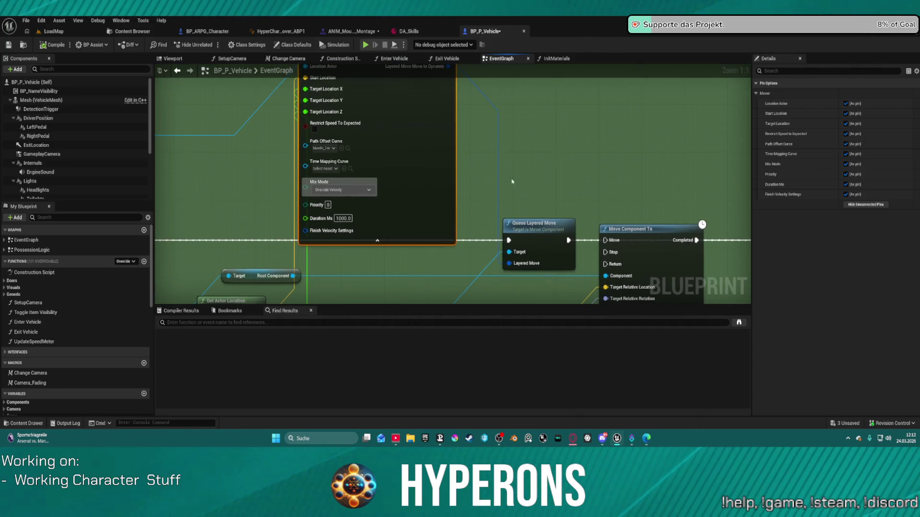
pyautogui.moveTo(520, 266)
pyautogui.mouseDown()
pyautogui.moveTo(513, 139)
pyautogui.moveTo(491, 119)
pyautogui.mouseUp()
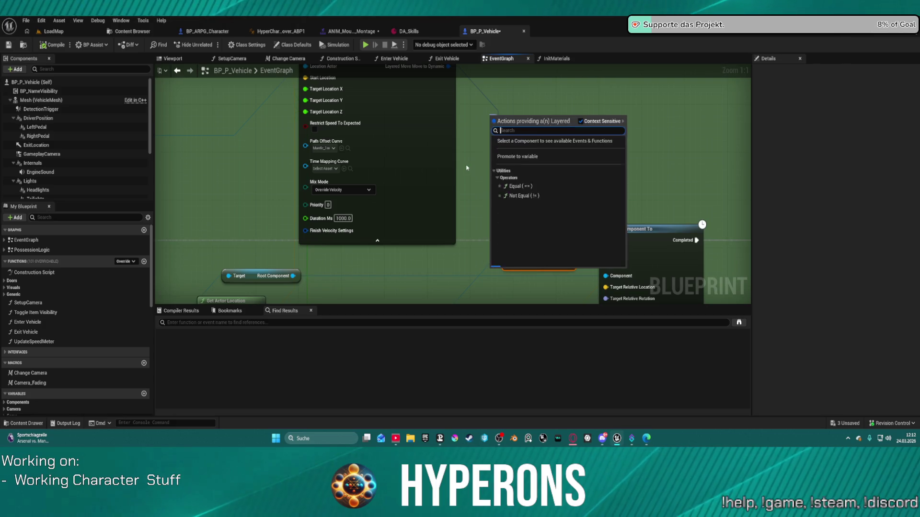
pyautogui.write('layered move')
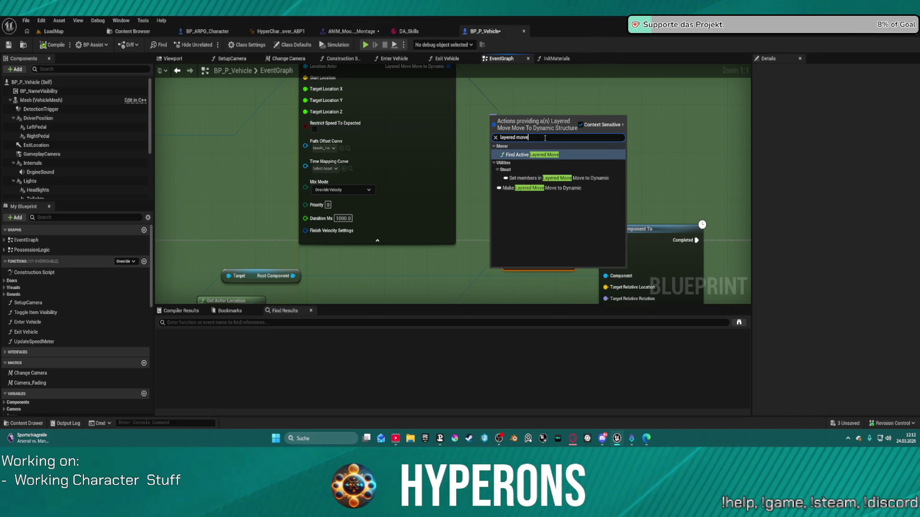
pyautogui.write('mayke')
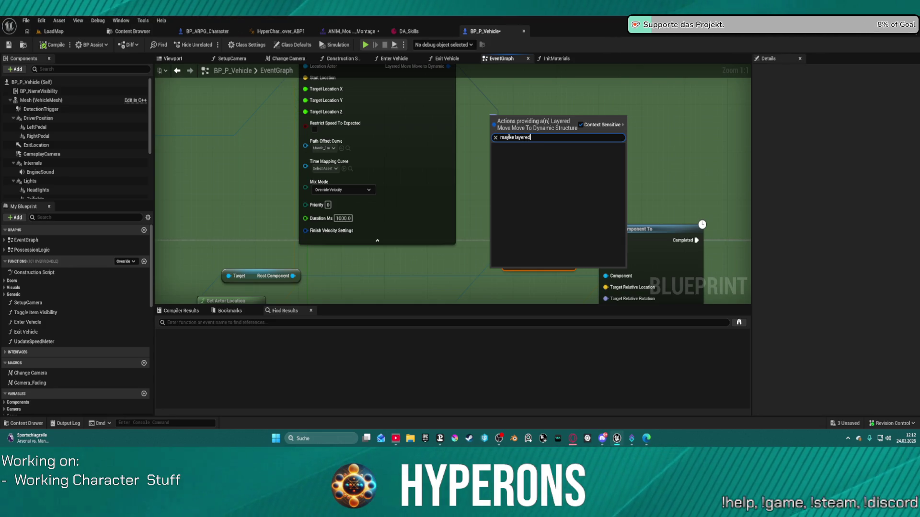
pyautogui.press('BackSpace')
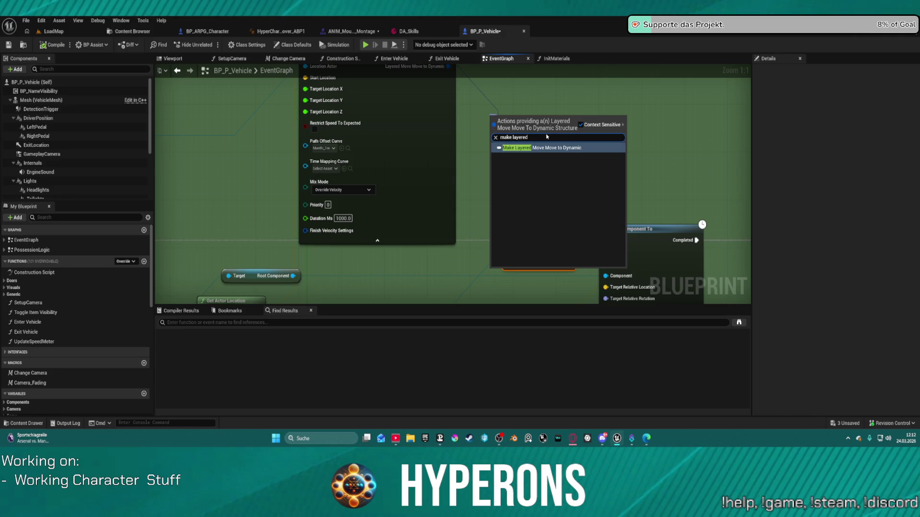
pyautogui.press('Escape')
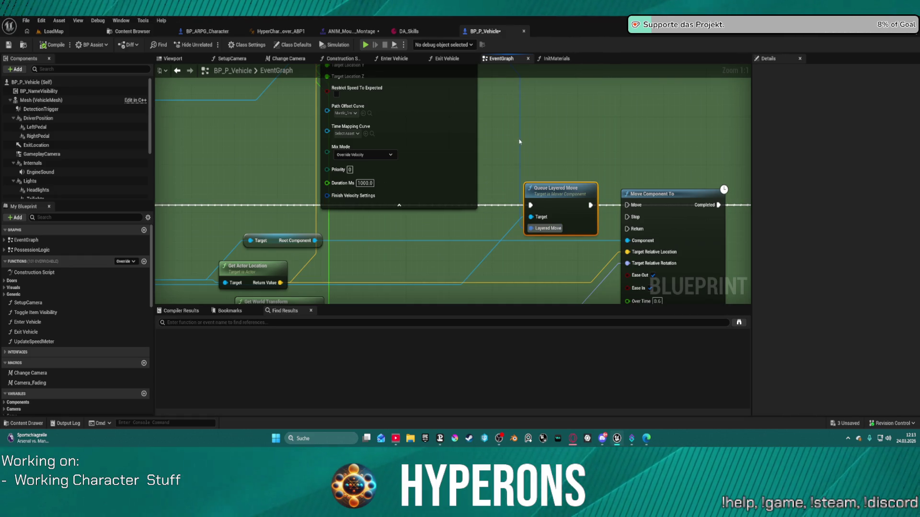
# Add a Make Layered Move Move To node on Layered Move and move the Start Location wire onto it
pyautogui.moveTo(538, 229); pyautogui.dragTo(535, 138)
pyautogui.write('mak')
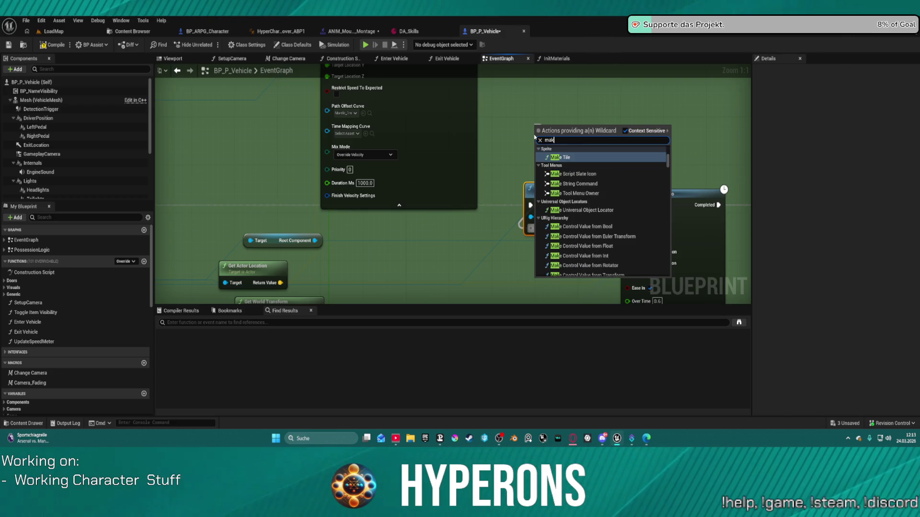
pyautogui.write('e layered')
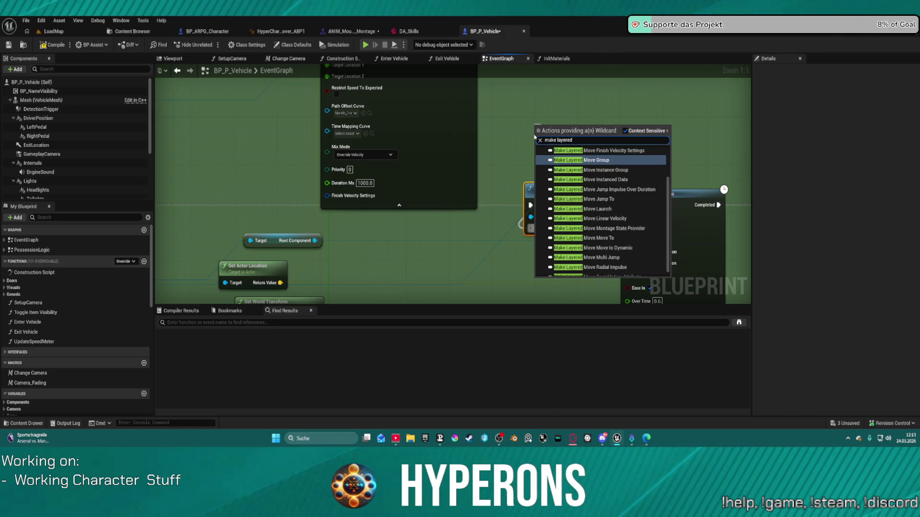
pyautogui.click(603, 239)
pyautogui.moveTo(551, 123); pyautogui.dragTo(545, 74)
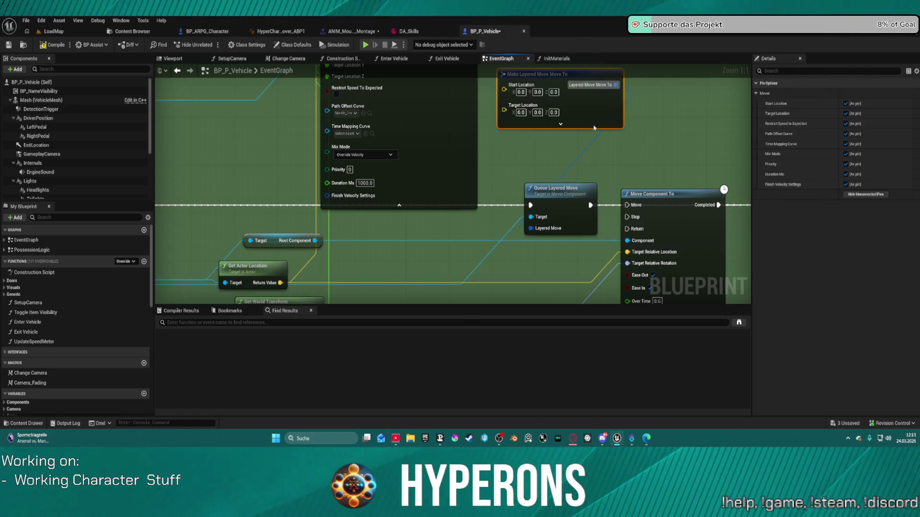
pyautogui.moveTo(412, 86); pyautogui.dragTo(446, 199)
pyautogui.moveTo(365, 153)
pyautogui.mouseDown()
pyautogui.moveTo(517, 200)
pyautogui.moveTo(539, 197)
pyautogui.moveTo(539, 206)
pyautogui.moveTo(531, 141)
pyautogui.mouseUp()
# Add a Make Vector for Target Location, reconnecting the X, Y, Z links to it, then play-test
pyautogui.write('Make')
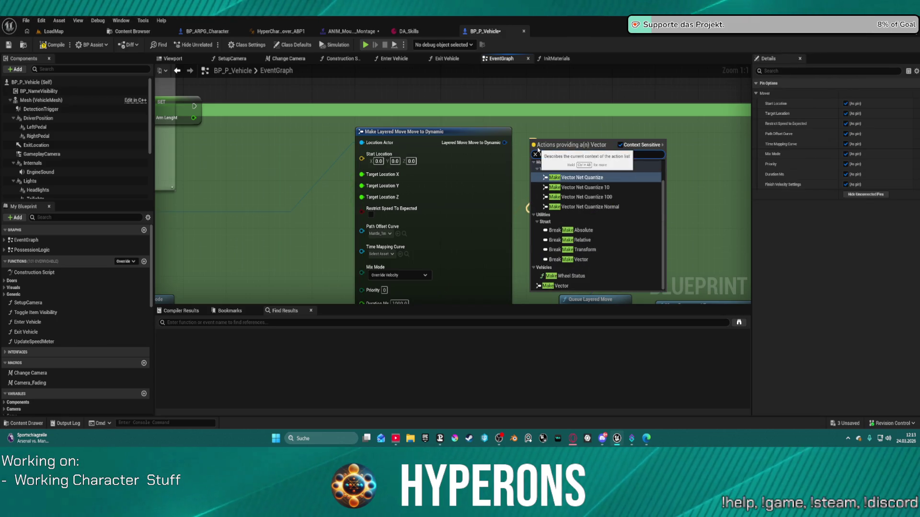
pyautogui.click(589, 286)
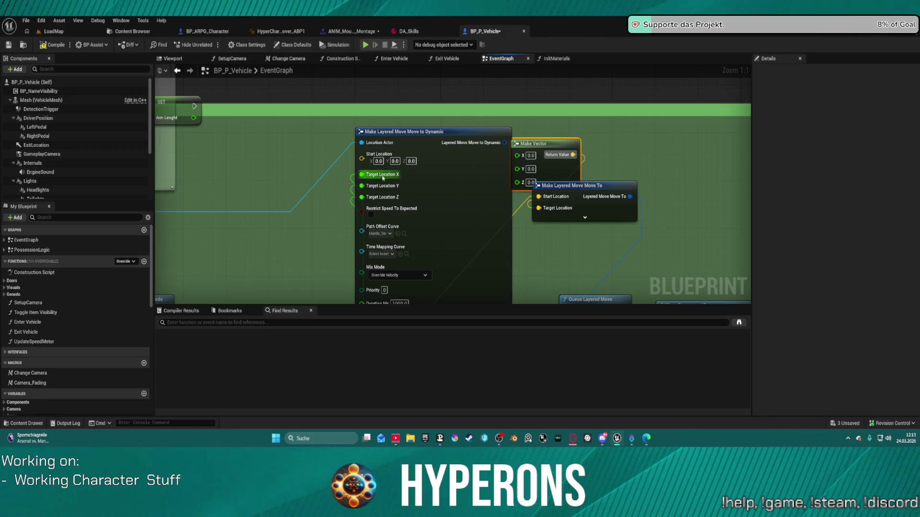
pyautogui.moveTo(360, 176); pyautogui.dragTo(506, 147)
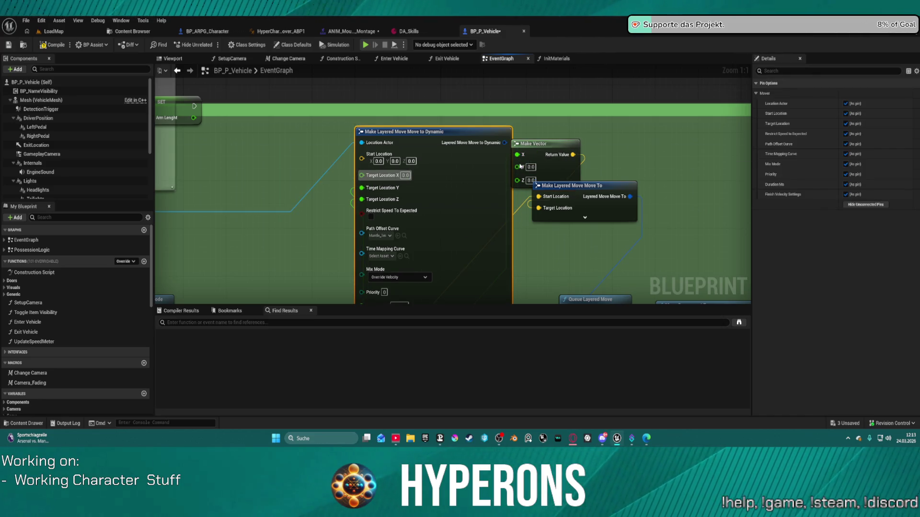
pyautogui.moveTo(362, 189); pyautogui.dragTo(521, 168)
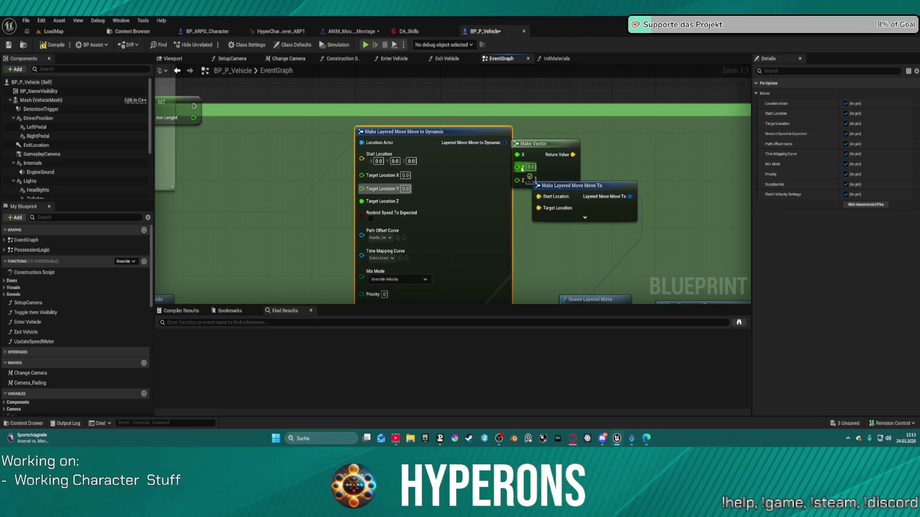
pyautogui.moveTo(359, 201); pyautogui.dragTo(441, 194)
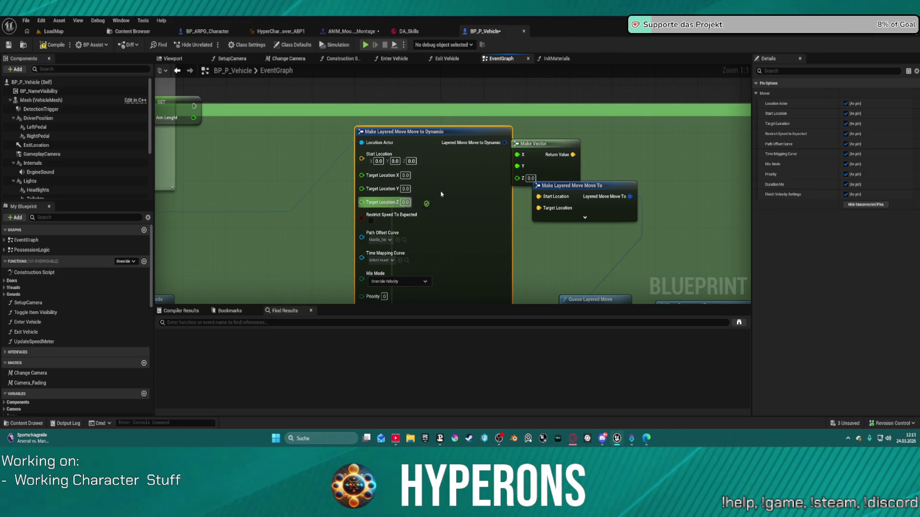
pyautogui.moveTo(519, 183); pyautogui.dragTo(518, 179)
pyautogui.click(585, 217)
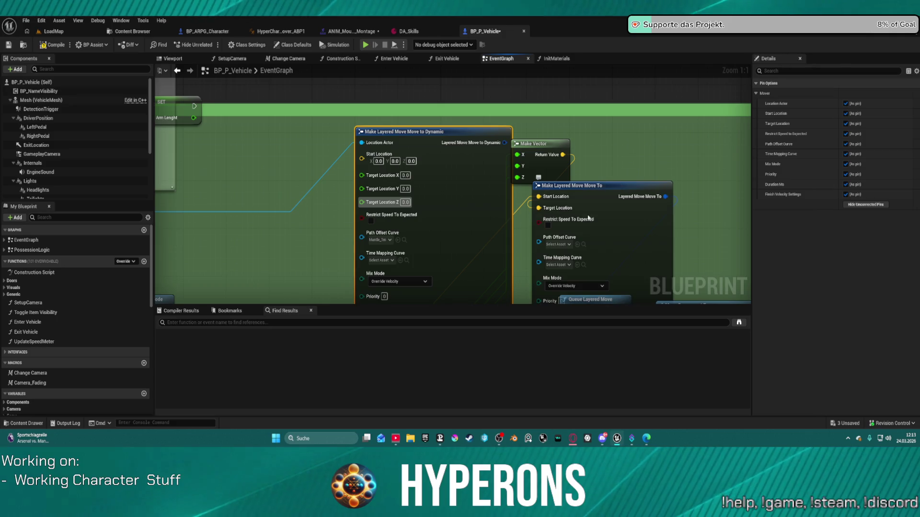
pyautogui.moveTo(613, 206); pyautogui.dragTo(618, 97)
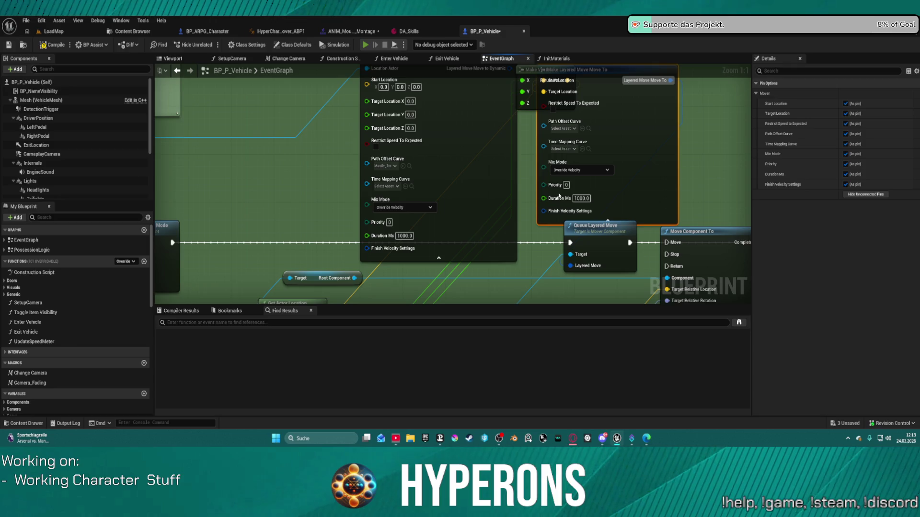
pyautogui.hotkey('alt', 'Tab')
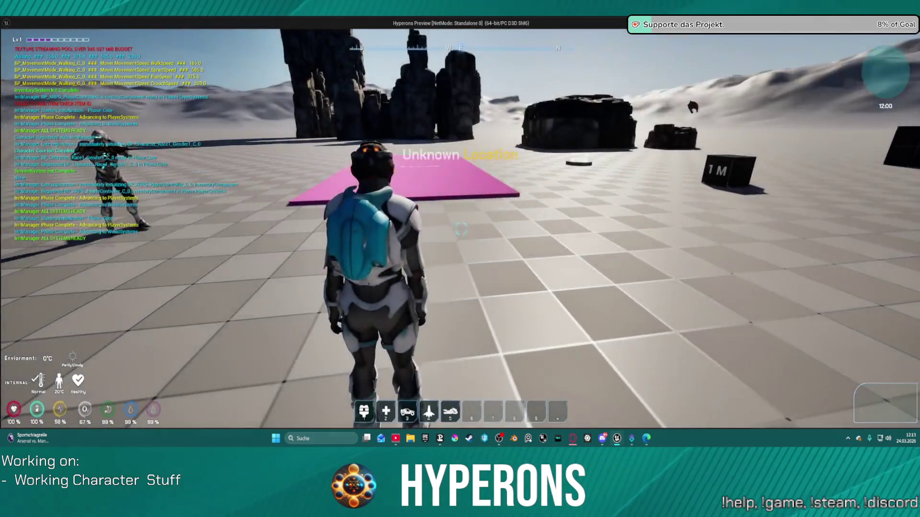
# Walk up to the hoverbike, mount it with F, and end the play test
pyautogui.press('w')
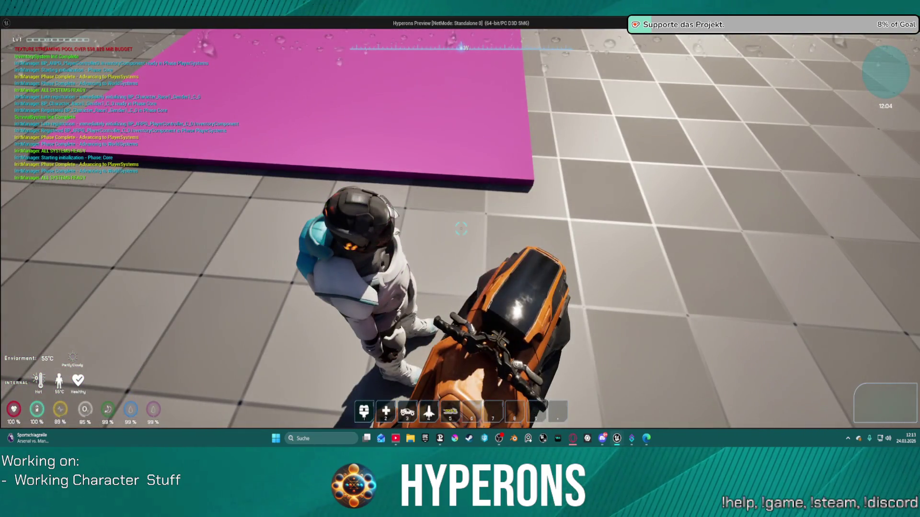
pyautogui.press('f')
pyautogui.press('Escape')
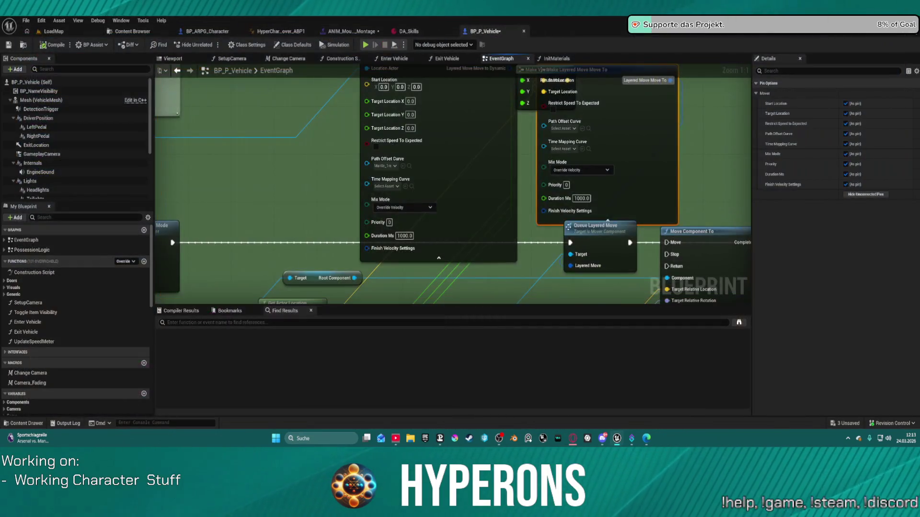
# Turn on Restrict Speed To Expected and set the new Move To node's Duration Ms to 2000
pyautogui.moveTo(671, 171)
pyautogui.mouseDown()
pyautogui.moveTo(553, 218)
pyautogui.moveTo(592, 208)
pyautogui.mouseUp()
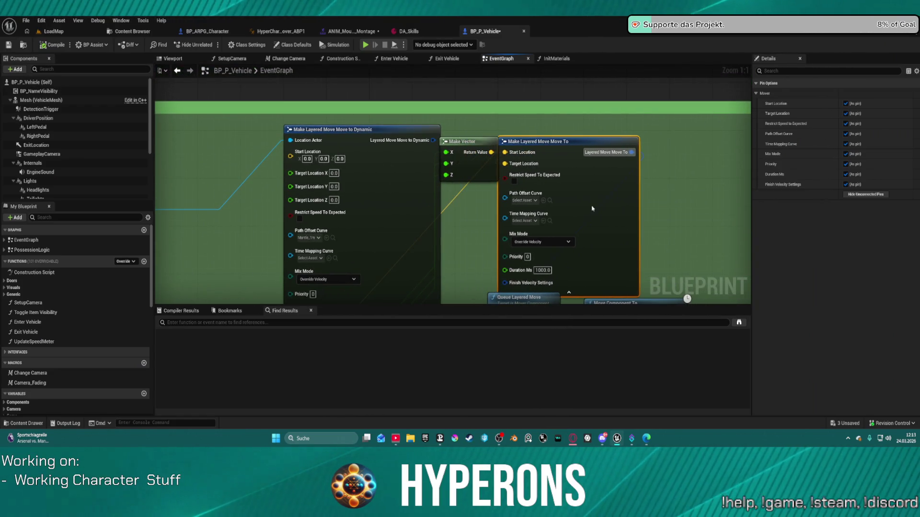
pyautogui.click(515, 183)
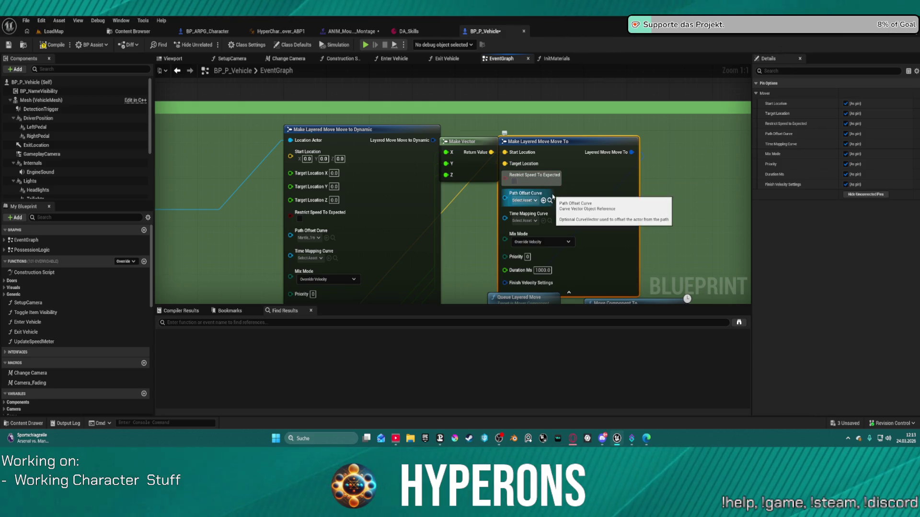
pyautogui.moveTo(335, 129); pyautogui.dragTo(249, 117)
pyautogui.moveTo(452, 180)
pyautogui.mouseDown()
pyautogui.moveTo(510, 111)
pyautogui.moveTo(478, 157)
pyautogui.mouseUp()
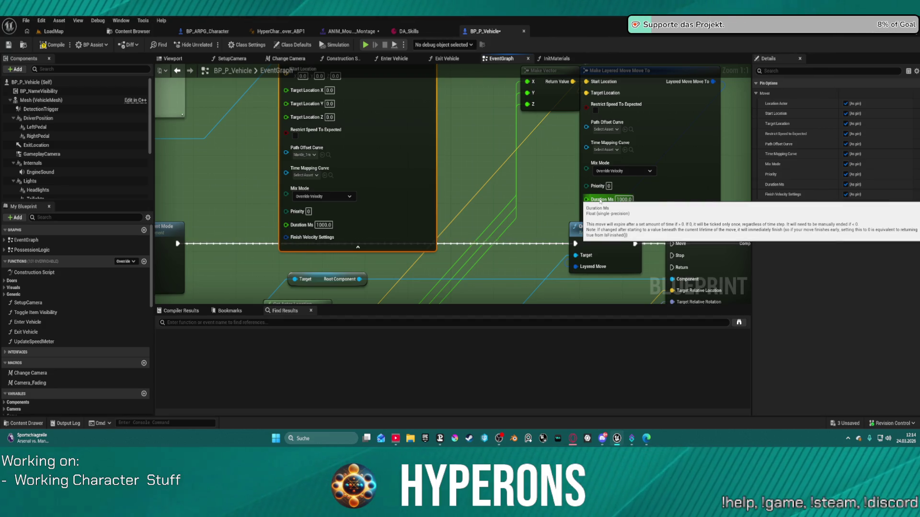
pyautogui.click(617, 200)
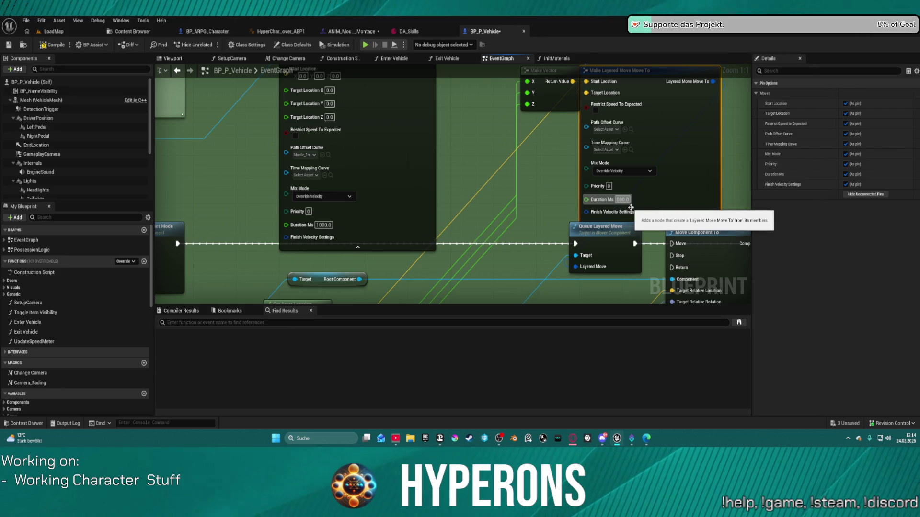
pyautogui.write('2000')
pyautogui.press('Return')
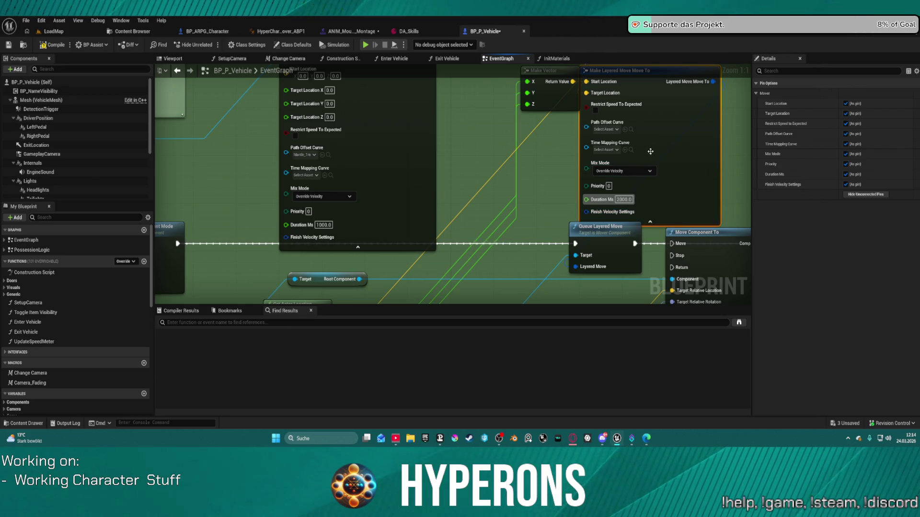
# Set Path Offset Curve to Mantle_1m and Time Mapping Curve to AO_Blend_Curve
pyautogui.click(621, 197)
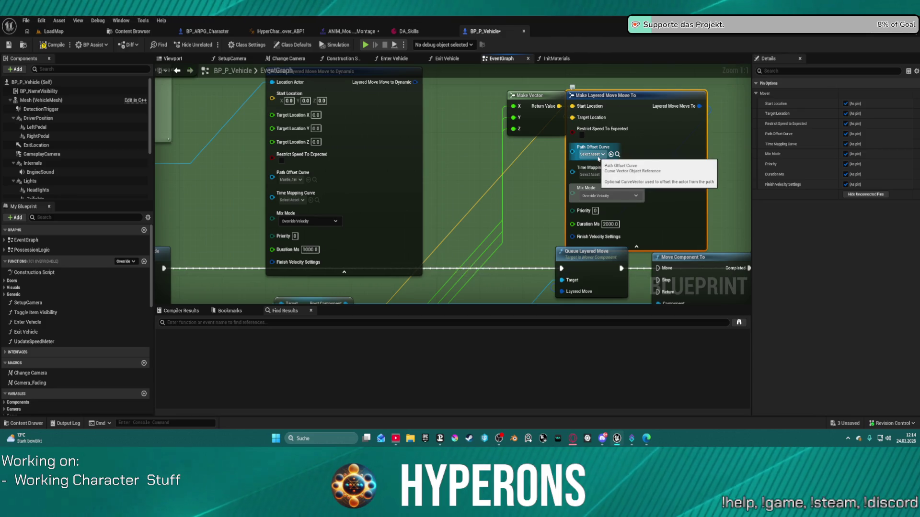
pyautogui.click(598, 155)
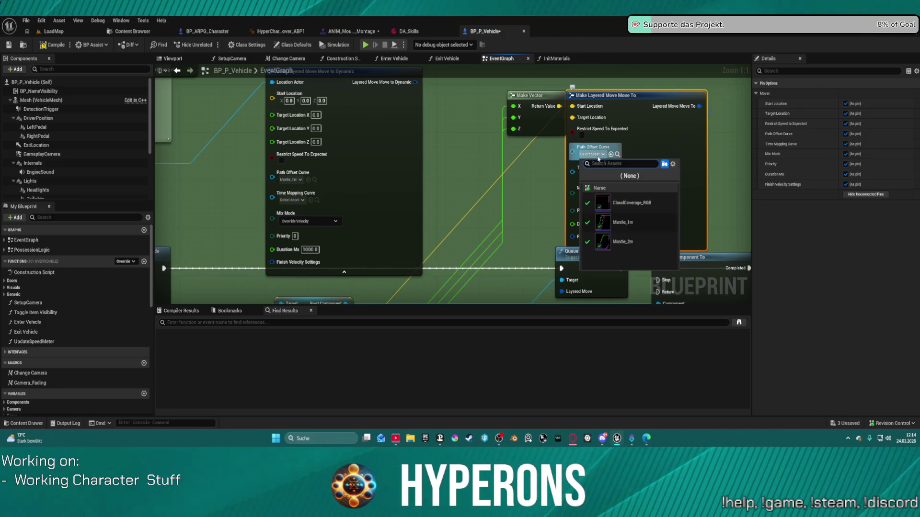
pyautogui.click(643, 225)
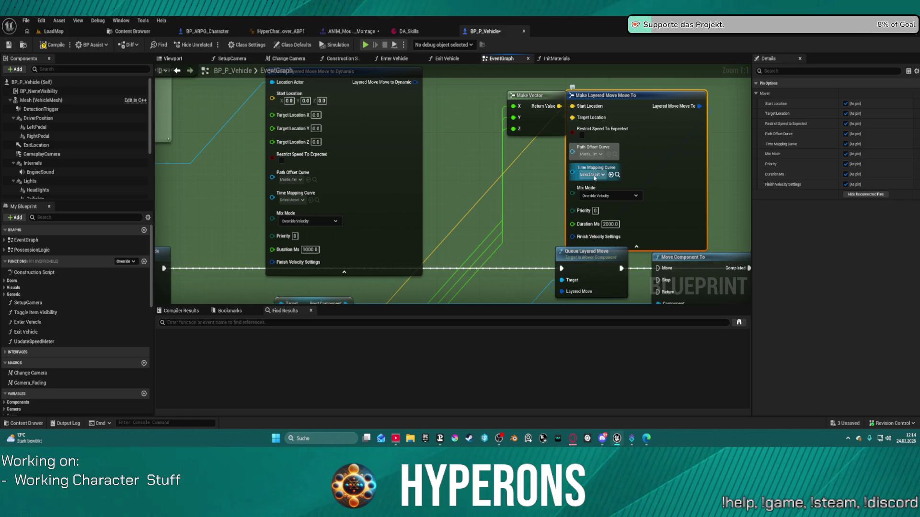
pyautogui.click(593, 175)
pyautogui.click(651, 232)
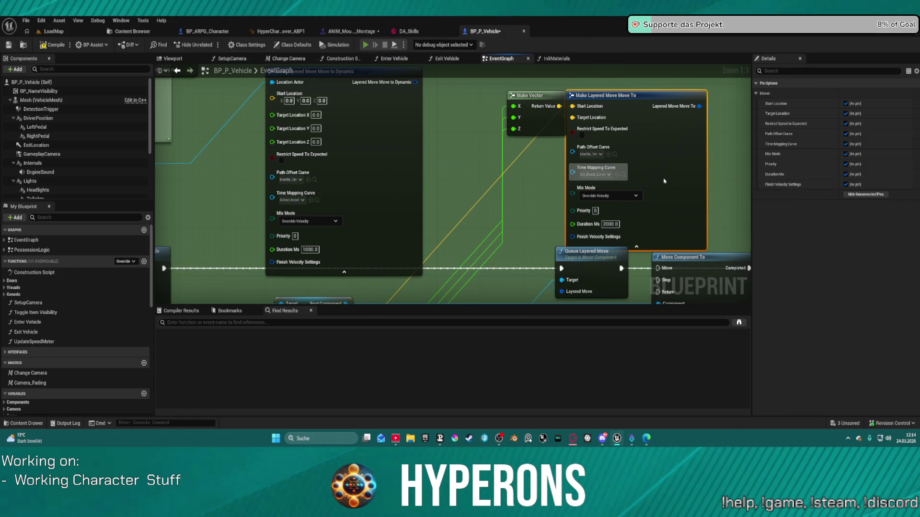
# Start a play-test, mount the hoverbike with F, and drive it around turning left
pyautogui.hotkey('alt', 'p')
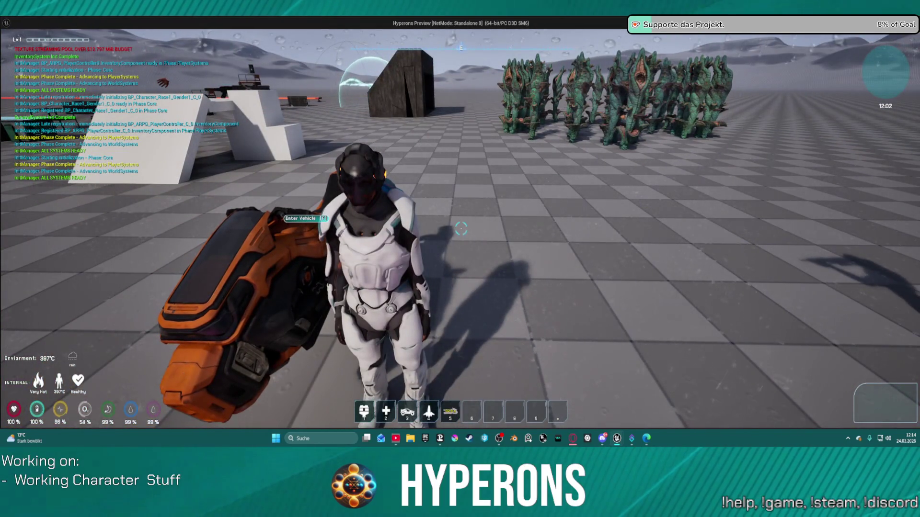
pyautogui.press('f')
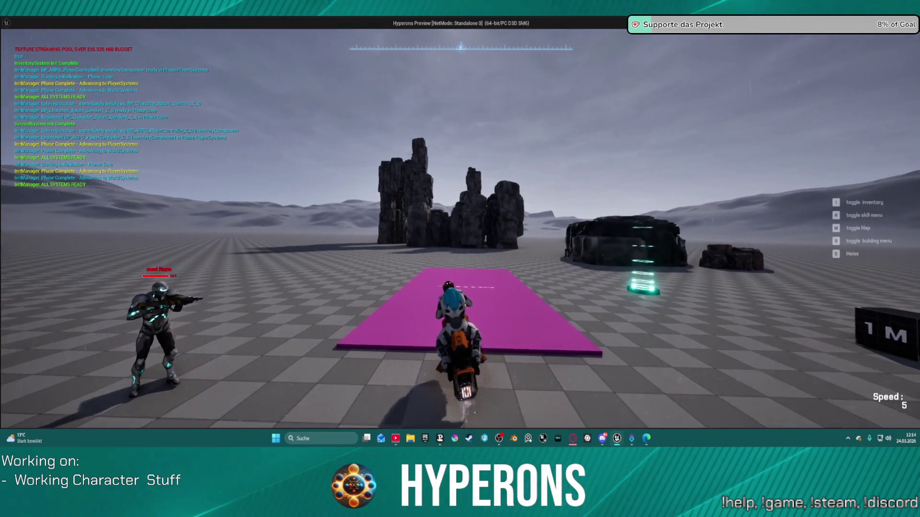
pyautogui.press('w')
pyautogui.press('a')
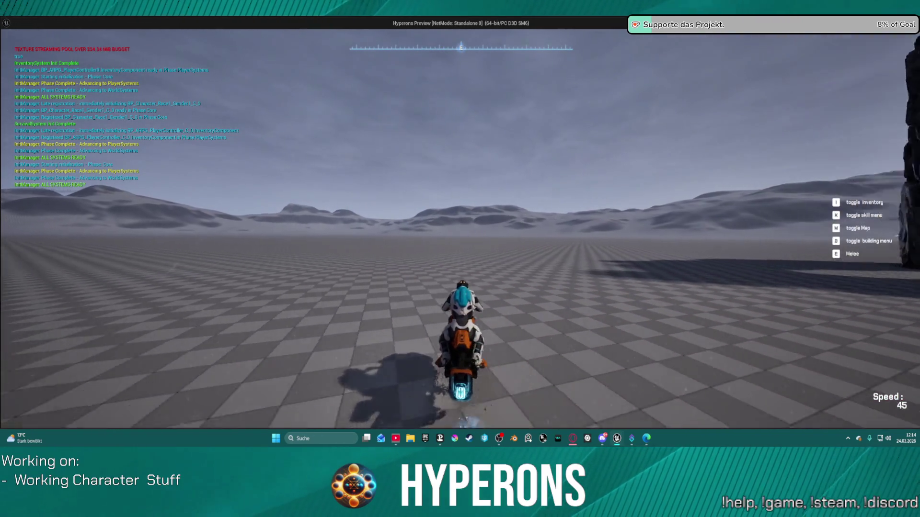
pyautogui.press('w')
pyautogui.press('a')
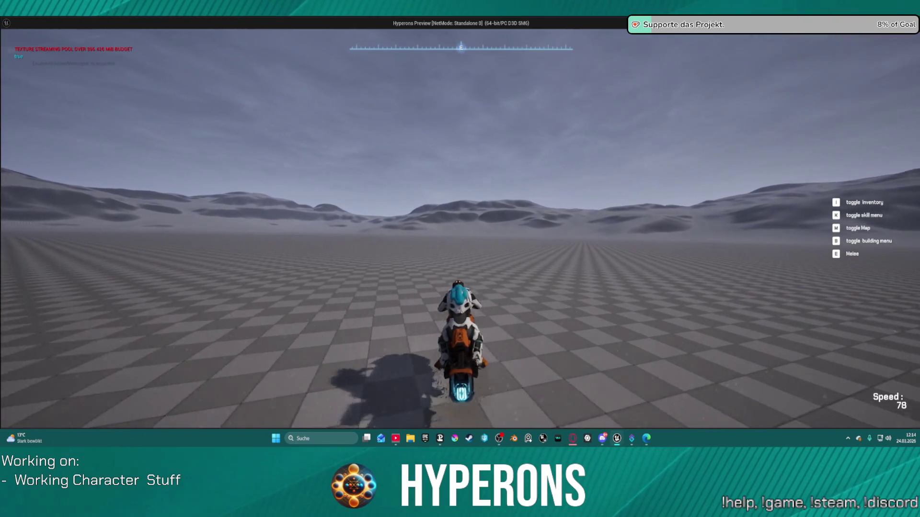
pyautogui.press('s')
pyautogui.press('a')
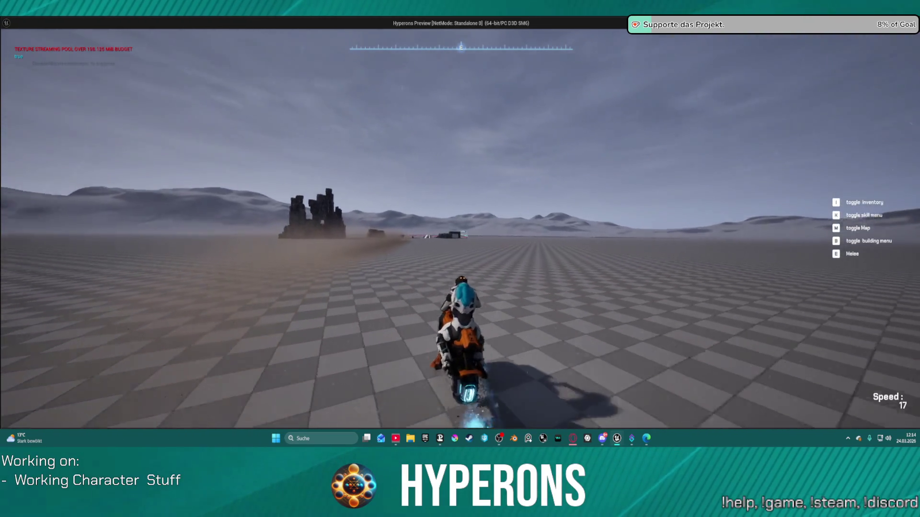
# Drive the hoverbike toward the rocks, brake, dismount, walk away and end the session
pyautogui.press('w')
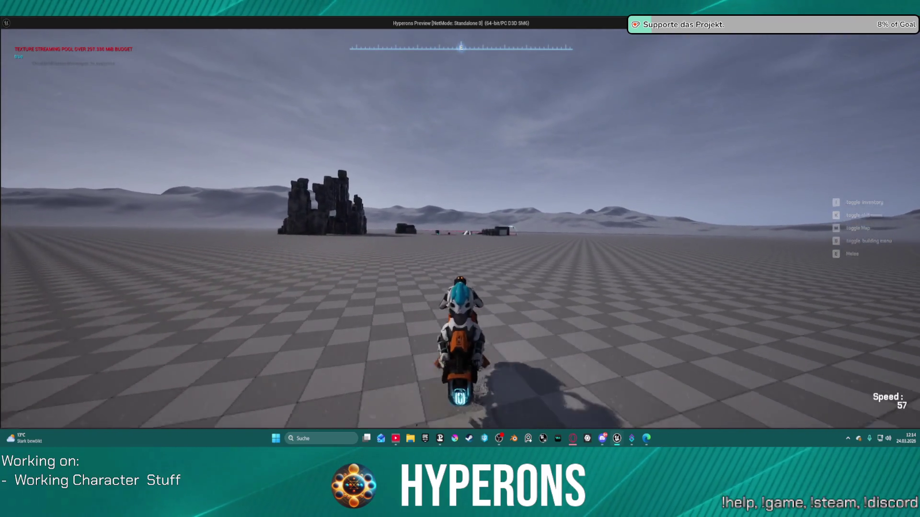
pyautogui.press('w')
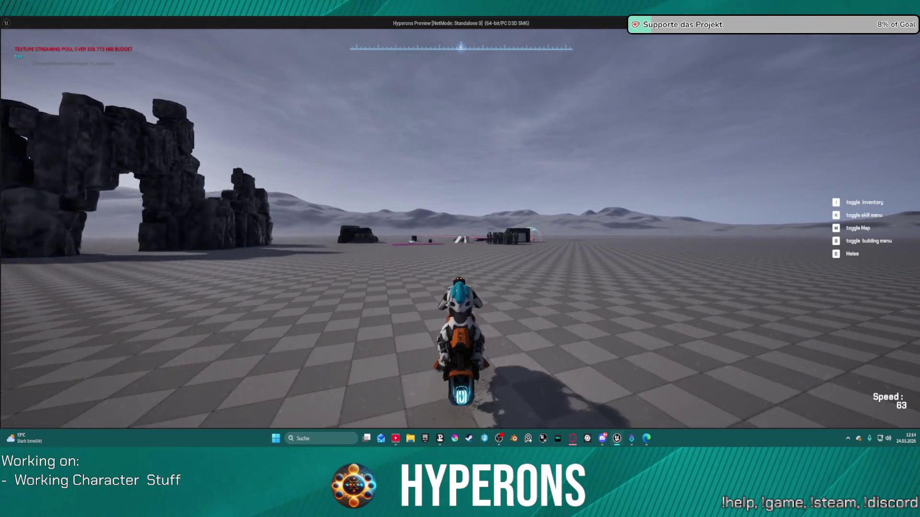
pyautogui.press('w')
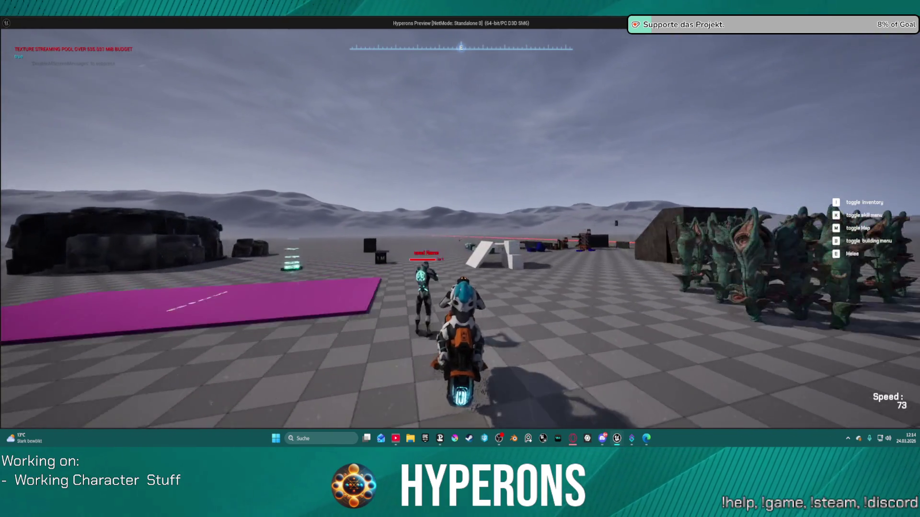
pyautogui.press('s')
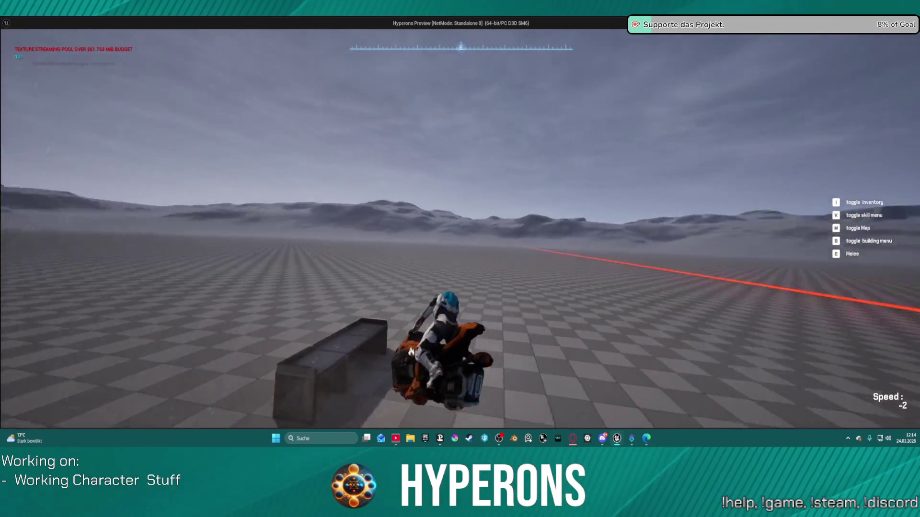
pyautogui.press('f')
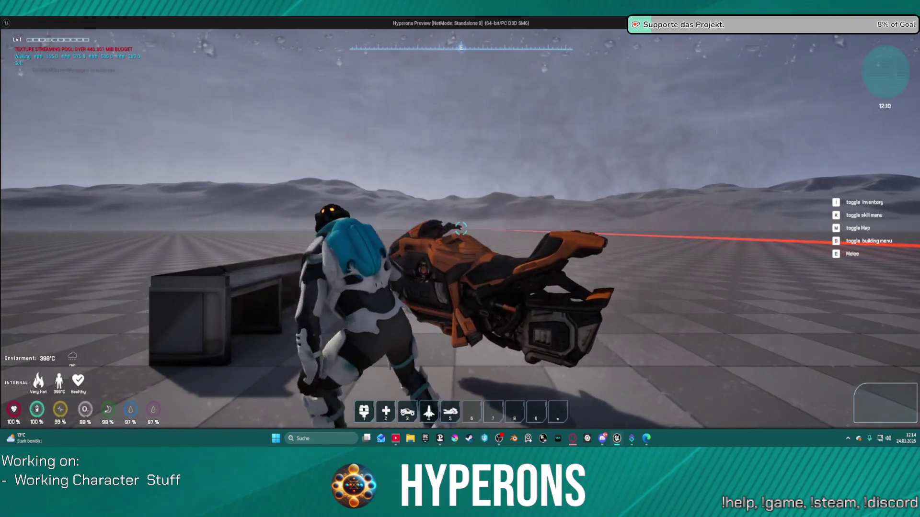
pyautogui.press('a')
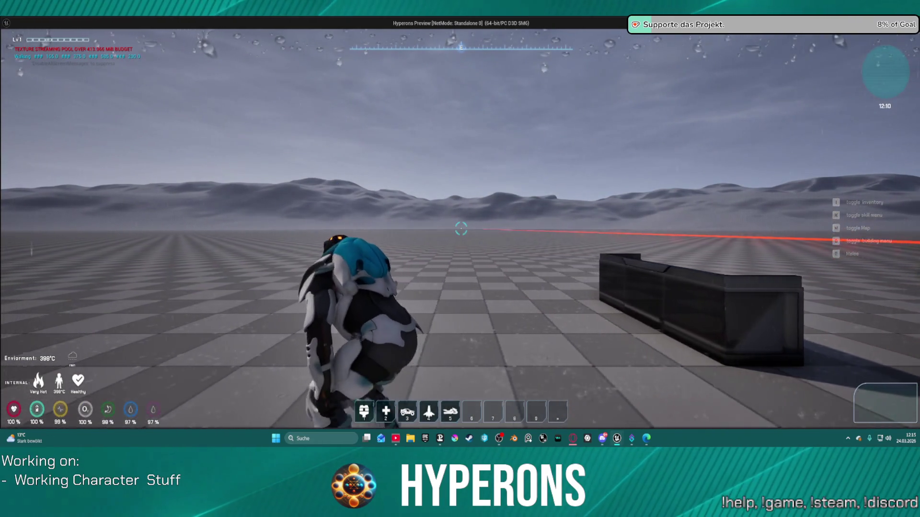
pyautogui.press('Escape')
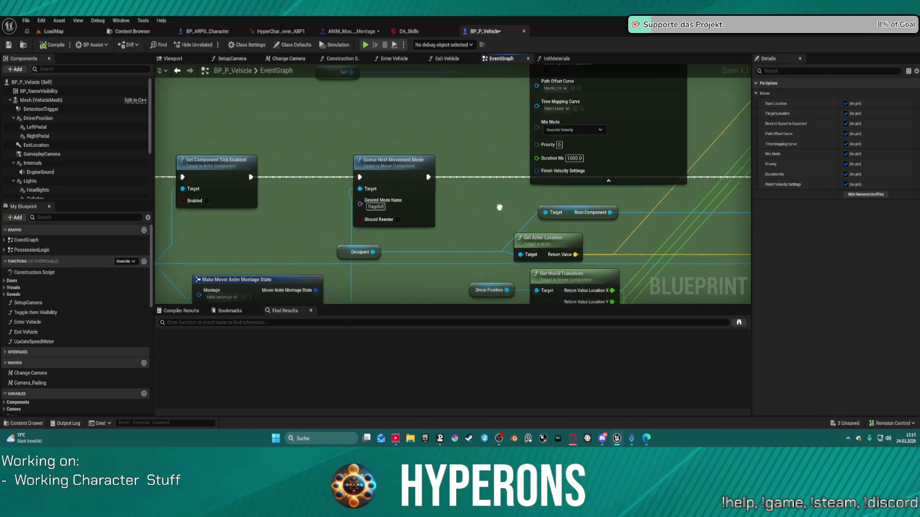
# Drag a wire from a node pin in the EventGraph and start a new play session
pyautogui.moveTo(303, 177)
pyautogui.mouseDown()
pyautogui.moveTo(872, 175)
pyautogui.moveTo(584, 175)
pyautogui.mouseUp()
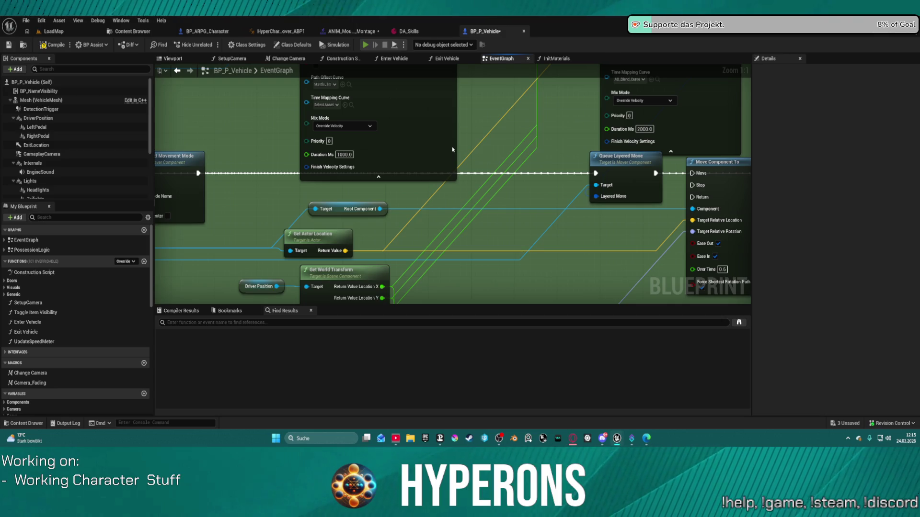
pyautogui.hotkey('alt', 'Tab')
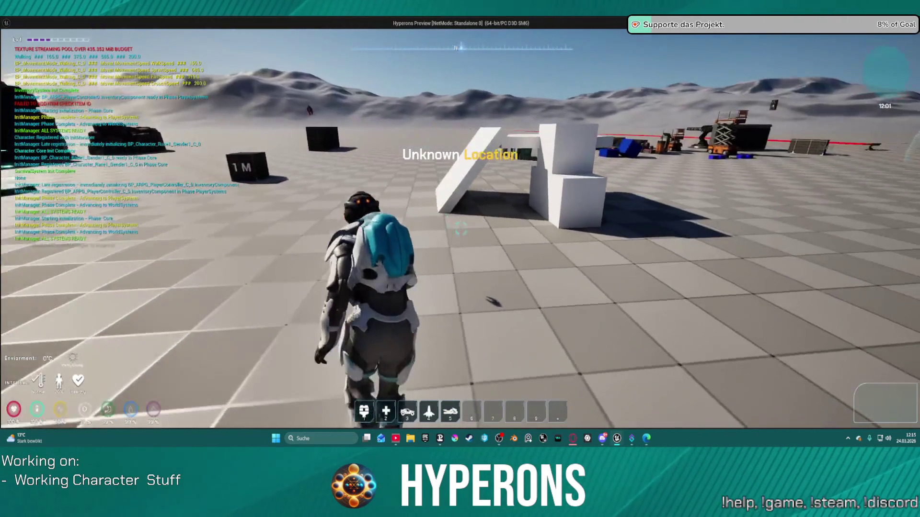
# Walk the character up to the hoverbike, mount it, and stop the play session
pyautogui.press('w')
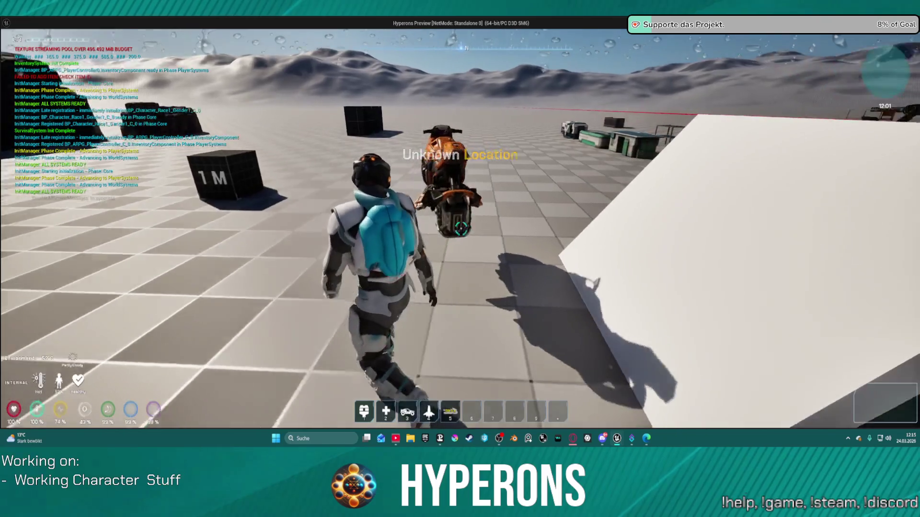
pyautogui.press('w')
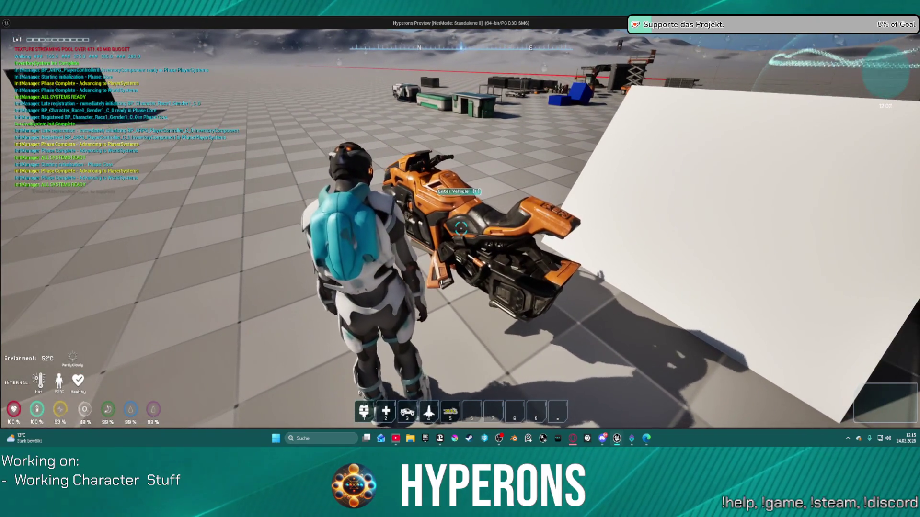
pyautogui.press('w')
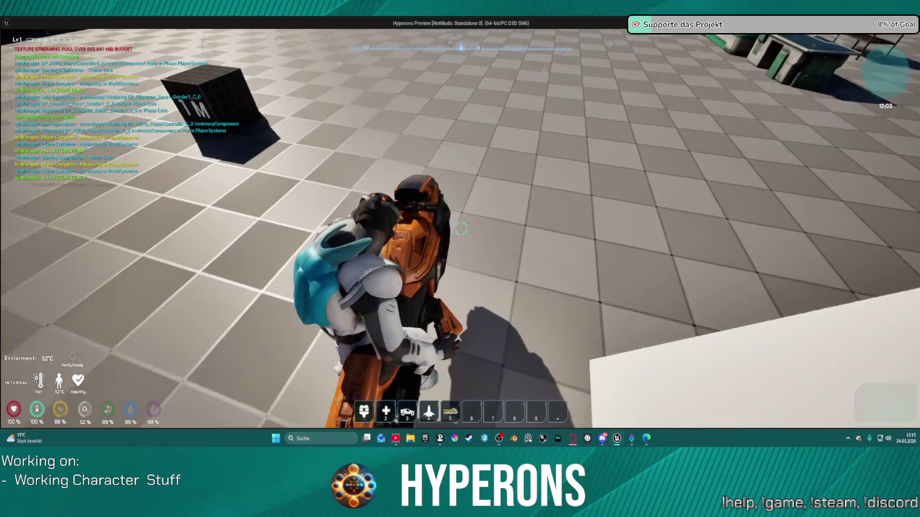
pyautogui.press('Escape')
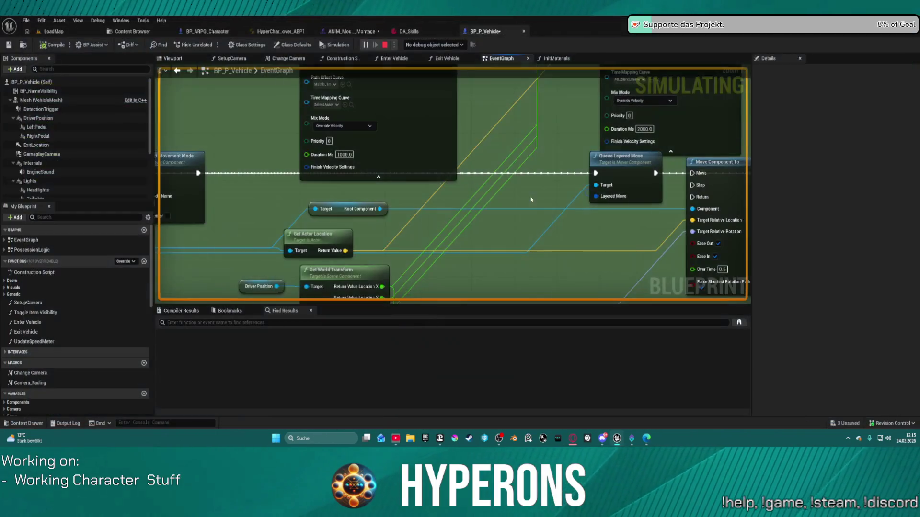
# Recombine Queue Next Movement Mode's split Target Location into a single vector pin
pyautogui.moveTo(529, 146)
pyautogui.mouseDown()
pyautogui.moveTo(708, 232)
pyautogui.moveTo(491, 222)
pyautogui.moveTo(530, 189)
pyautogui.moveTo(668, 185)
pyautogui.moveTo(642, 192)
pyautogui.moveTo(624, 181)
pyautogui.mouseUp()
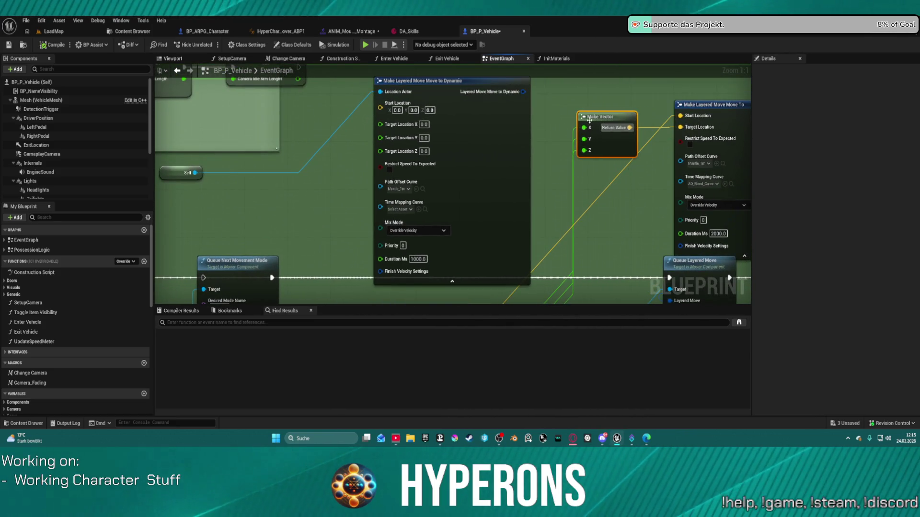
pyautogui.rightClick(394, 143)
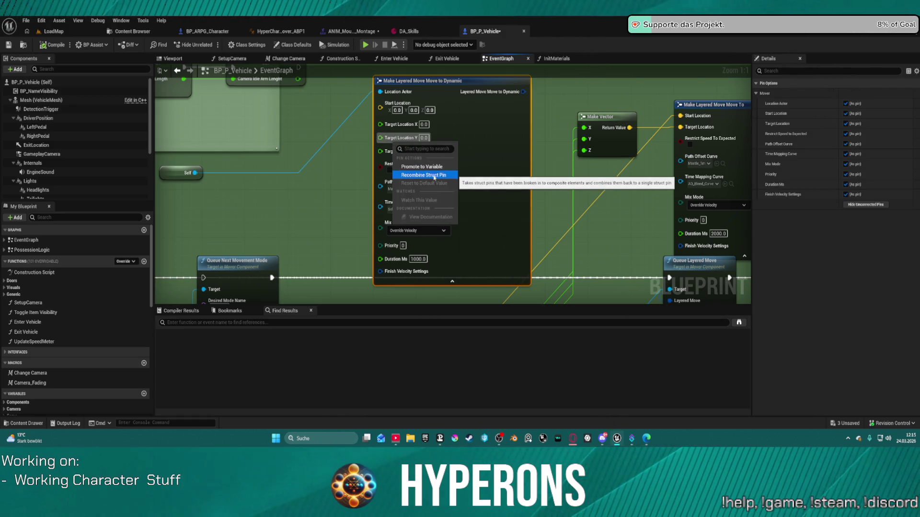
pyautogui.click(436, 175)
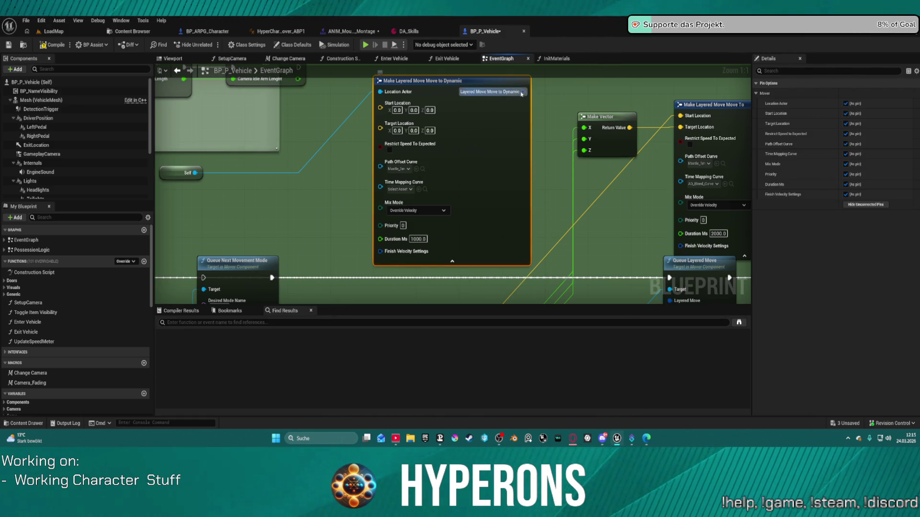
pyautogui.moveTo(682, 284)
pyautogui.mouseDown()
pyautogui.moveTo(528, 113)
pyautogui.moveTo(636, 267)
pyautogui.moveTo(663, 288)
pyautogui.moveTo(671, 262)
pyautogui.mouseUp()
# Wire Make Vector to Target Location, actor location to Start Location, and copy AO_Blend_Curve across
pyautogui.click(646, 228)
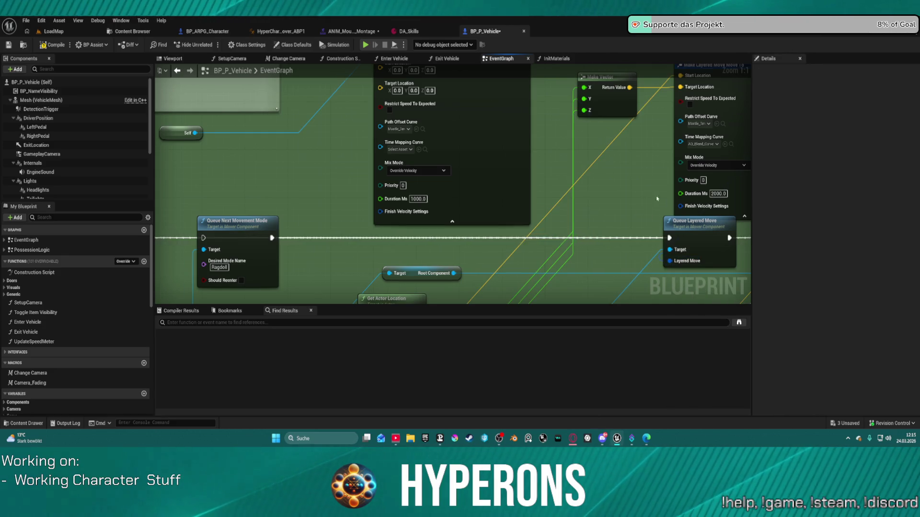
pyautogui.click(637, 143)
pyautogui.click(575, 198)
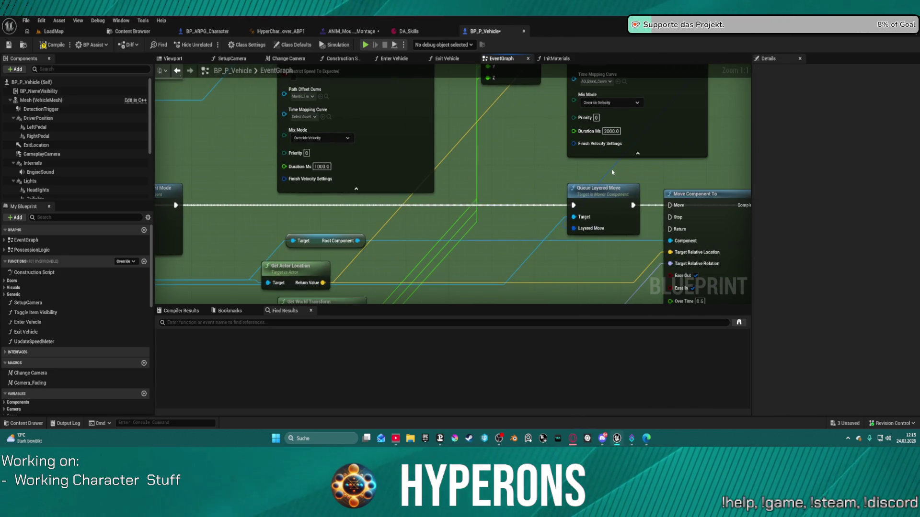
pyautogui.moveTo(573, 229)
pyautogui.mouseDown()
pyautogui.moveTo(361, 108)
pyautogui.moveTo(432, 77)
pyautogui.moveTo(436, 203)
pyautogui.mouseUp()
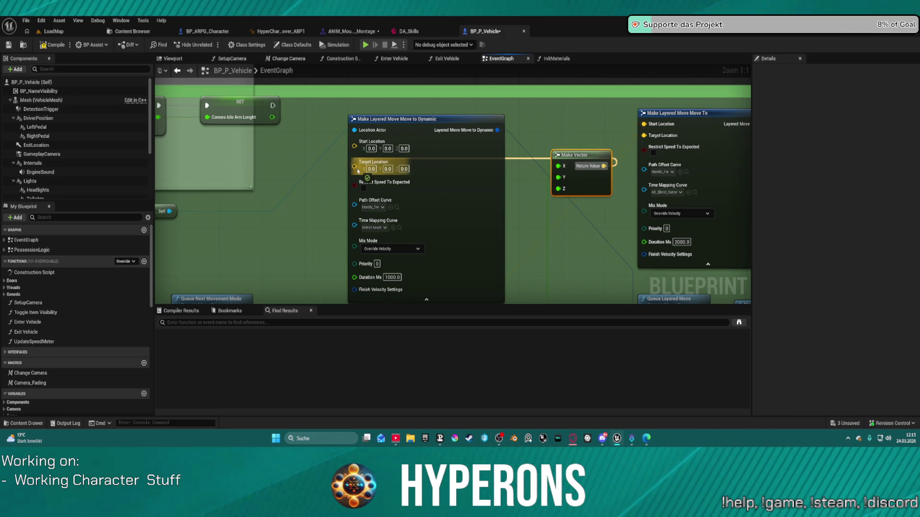
pyautogui.moveTo(358, 171); pyautogui.dragTo(359, 171)
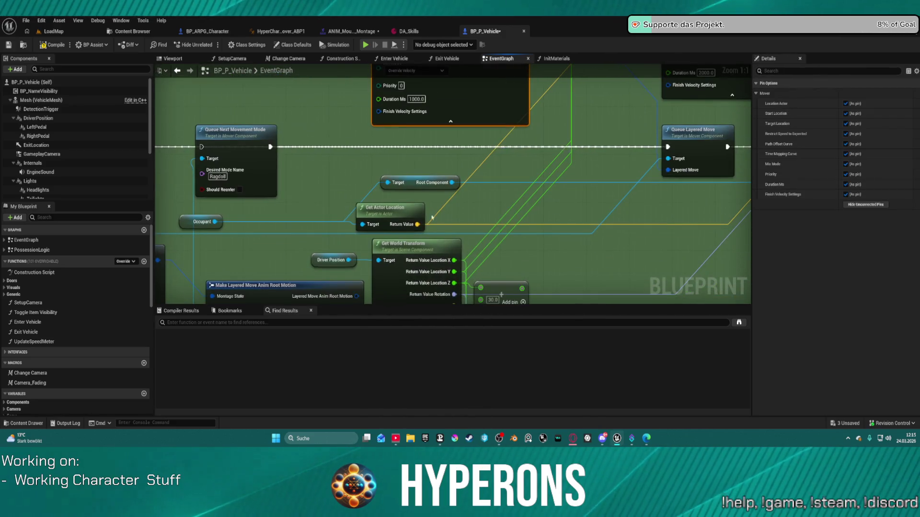
pyautogui.moveTo(418, 225); pyautogui.dragTo(399, 124)
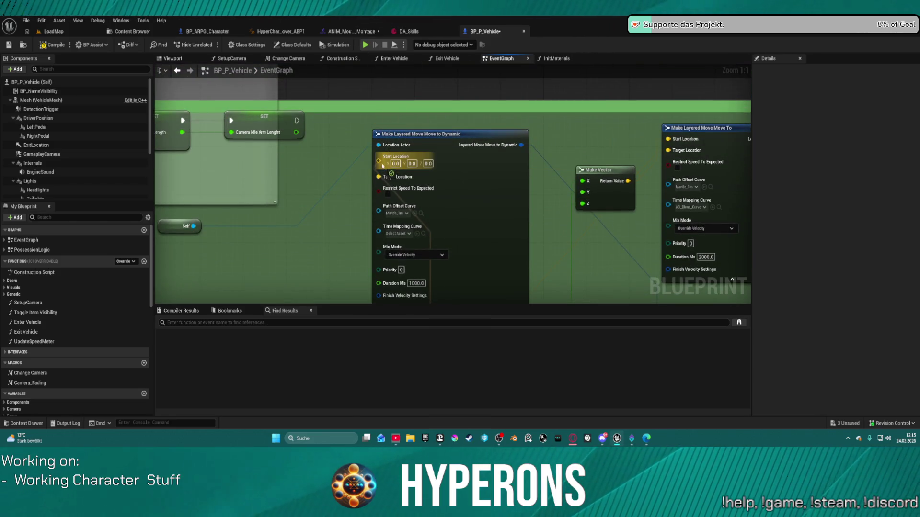
pyautogui.moveTo(382, 165); pyautogui.dragTo(380, 160)
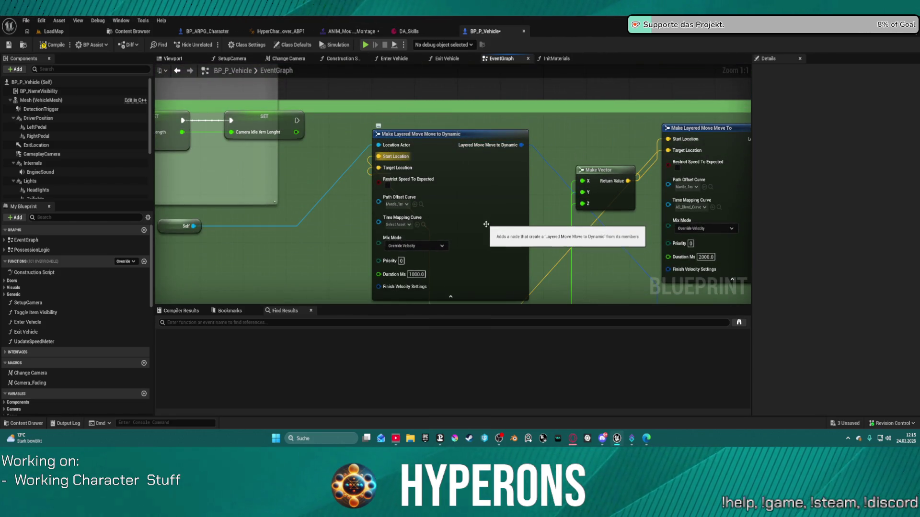
pyautogui.hotkey('ctrl', 'c')
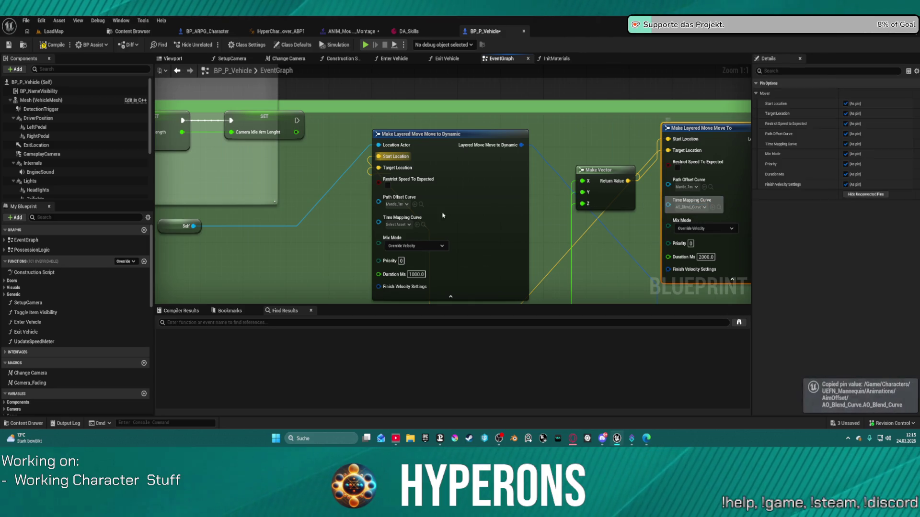
pyautogui.hotkey('ctrl', 'v')
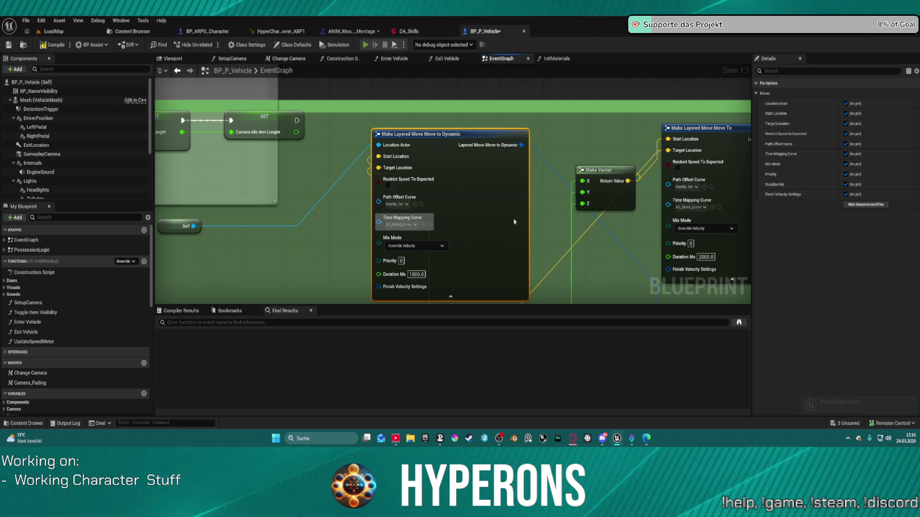
# Play-test spawning the hover bike from slot 5, mount it with F, then stop
pyautogui.hotkey('alt', 'Tab')
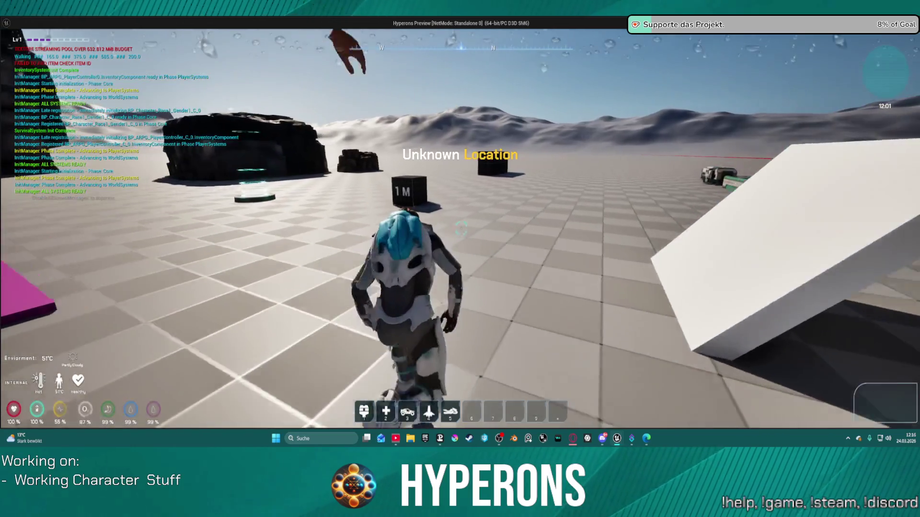
pyautogui.press('5')
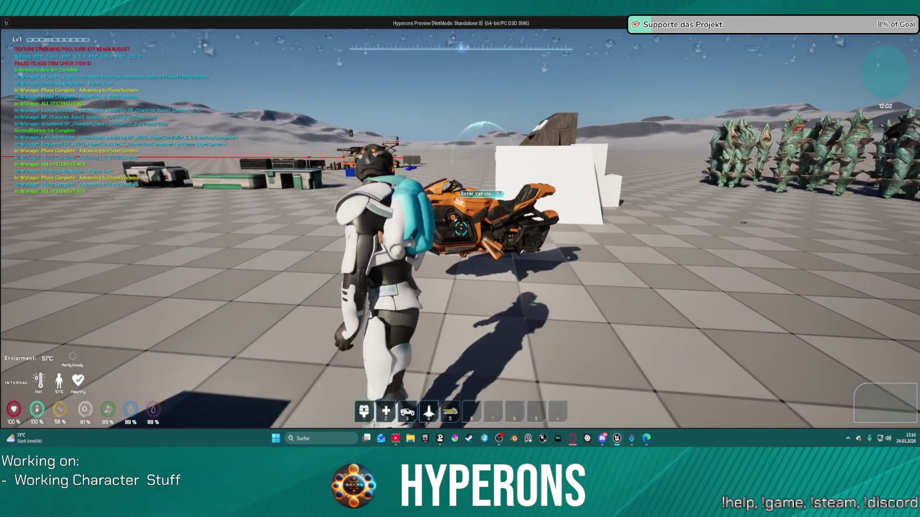
pyautogui.press('f')
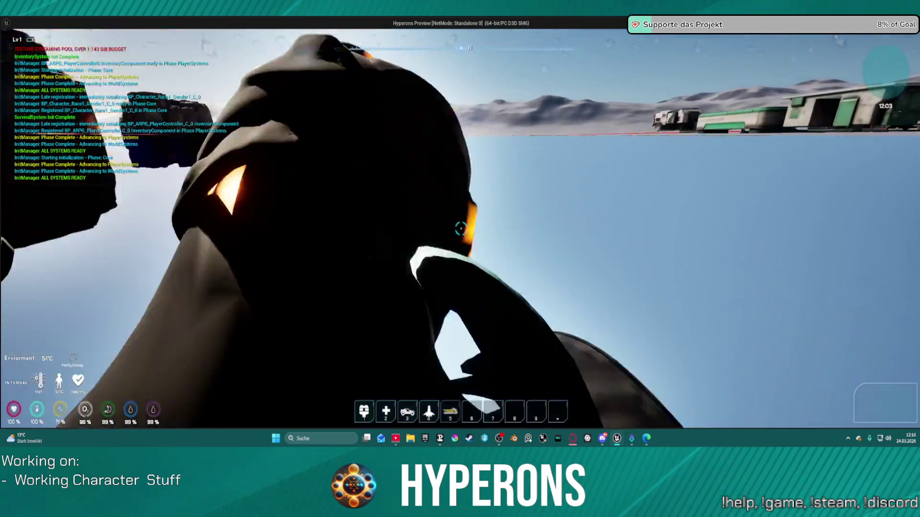
pyautogui.hotkey('alt', 'Tab')
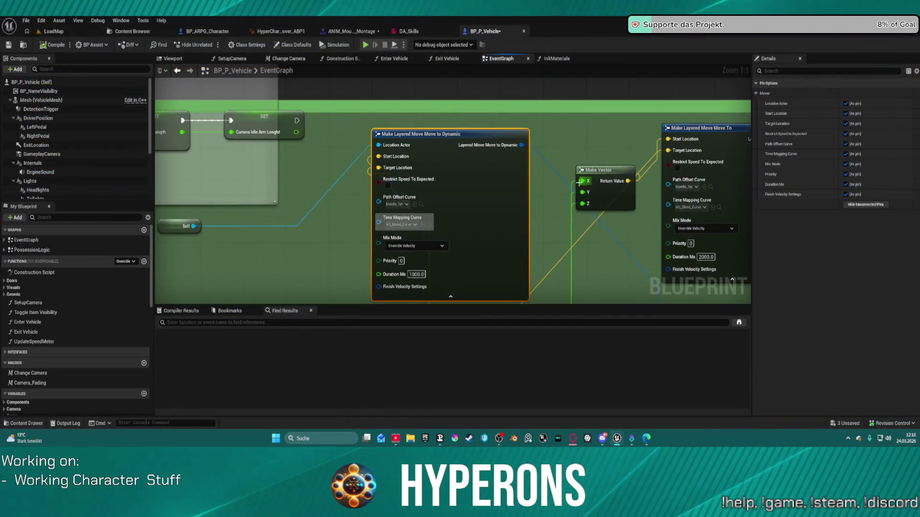
pyautogui.press('Escape')
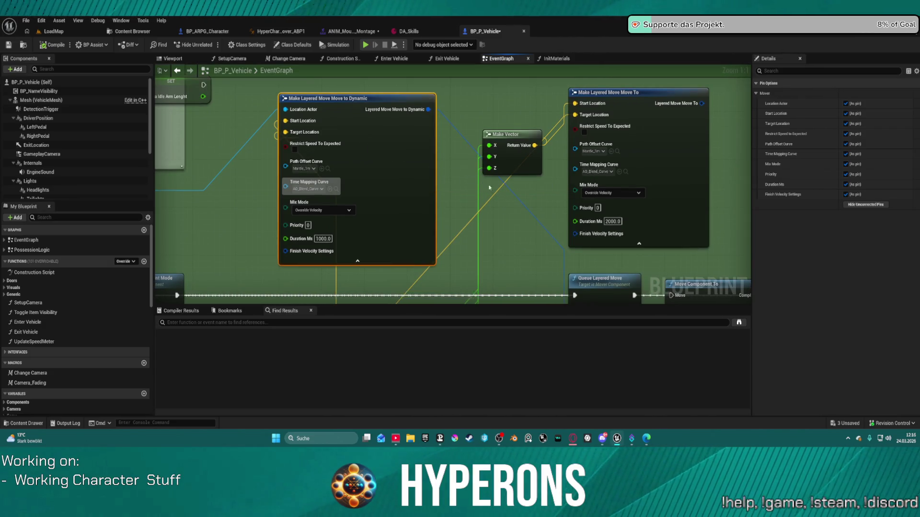
# Reposition Queue Next Movement Mode beneath and to the right of Queue Layered Move
pyautogui.click(524, 207)
pyautogui.moveTo(707, 103); pyautogui.dragTo(589, 261)
pyautogui.moveTo(596, 301)
pyautogui.mouseDown()
pyautogui.moveTo(593, 236)
pyautogui.moveTo(580, 242)
pyautogui.mouseUp()
pyautogui.moveTo(521, 214); pyautogui.dragTo(649, 185)
pyautogui.moveTo(294, 171)
pyautogui.mouseDown()
pyautogui.moveTo(644, 202)
pyautogui.moveTo(698, 222)
pyautogui.moveTo(472, 168)
pyautogui.moveTo(333, 172)
pyautogui.moveTo(384, 240)
pyautogui.mouseUp()
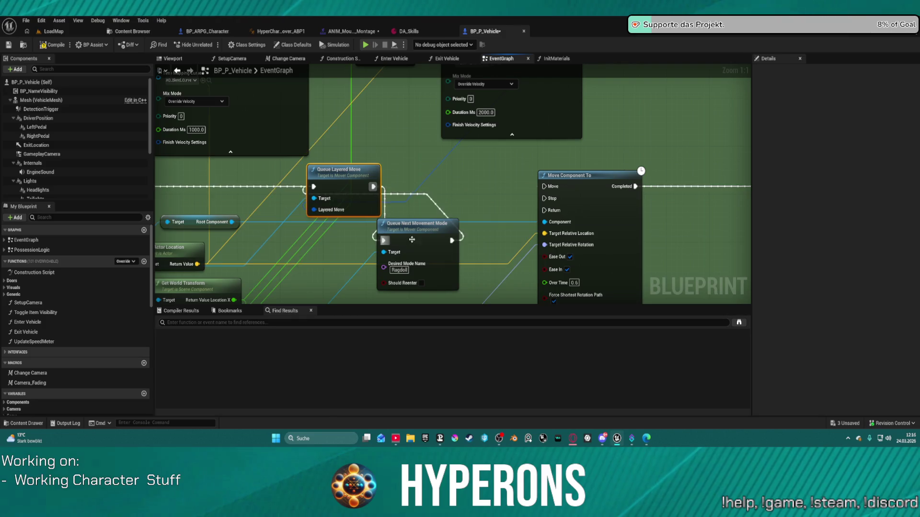
pyautogui.moveTo(461, 175); pyautogui.dragTo(516, 186)
pyautogui.scroll(-3, 309, 214)
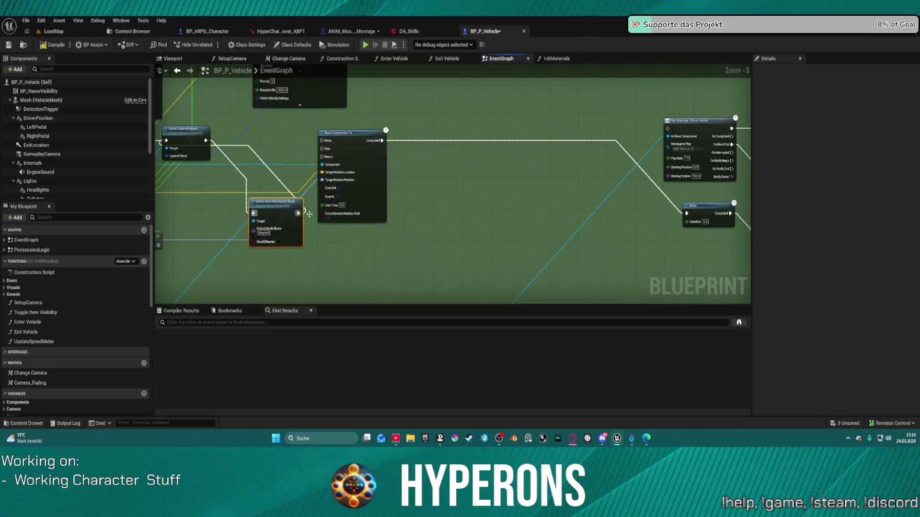
# Wire Queue Layered Move into the Delay and its Completed onward, then tidy node layout
pyautogui.moveTo(709, 213)
pyautogui.mouseDown()
pyautogui.moveTo(359, 248)
pyautogui.moveTo(260, 209)
pyautogui.mouseUp()
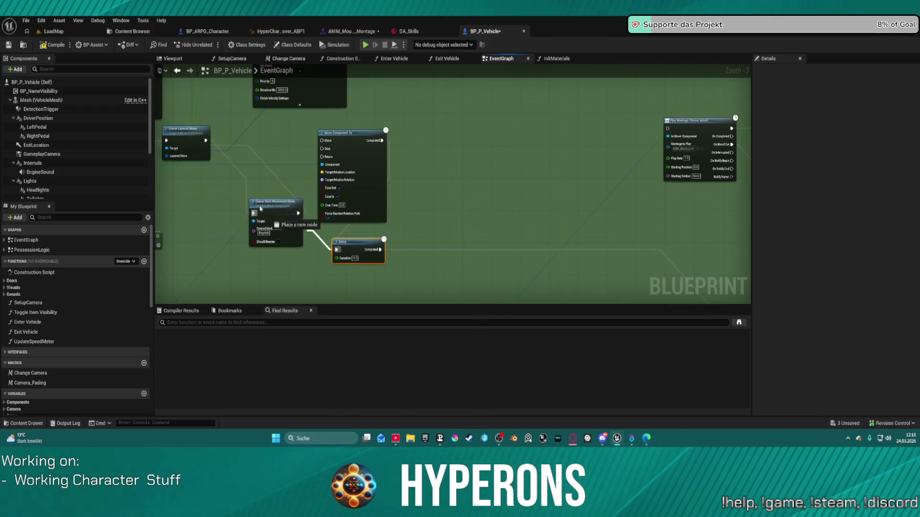
pyautogui.moveTo(209, 142); pyautogui.dragTo(207, 141)
pyautogui.moveTo(380, 249)
pyautogui.mouseDown()
pyautogui.moveTo(253, 216)
pyautogui.moveTo(388, 249)
pyautogui.moveTo(743, 294)
pyautogui.moveTo(575, 182)
pyautogui.mouseUp()
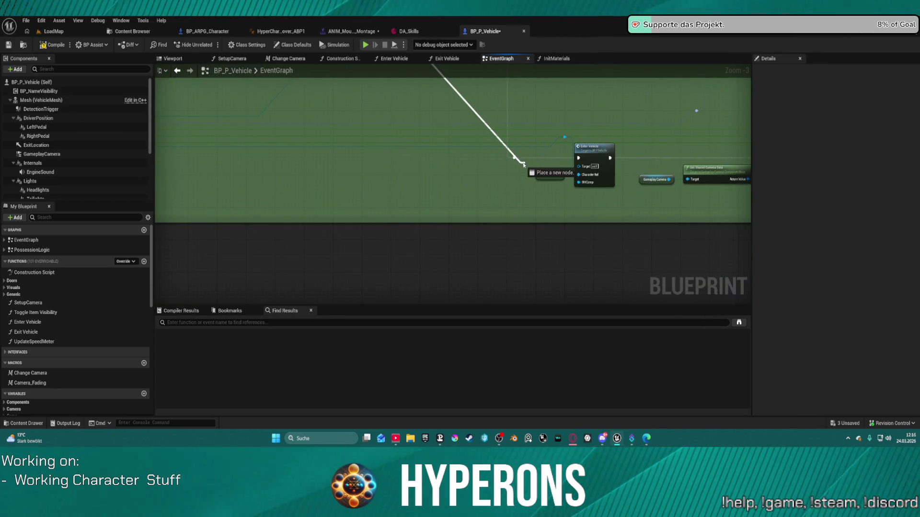
pyautogui.moveTo(514, 158); pyautogui.dragTo(514, 158)
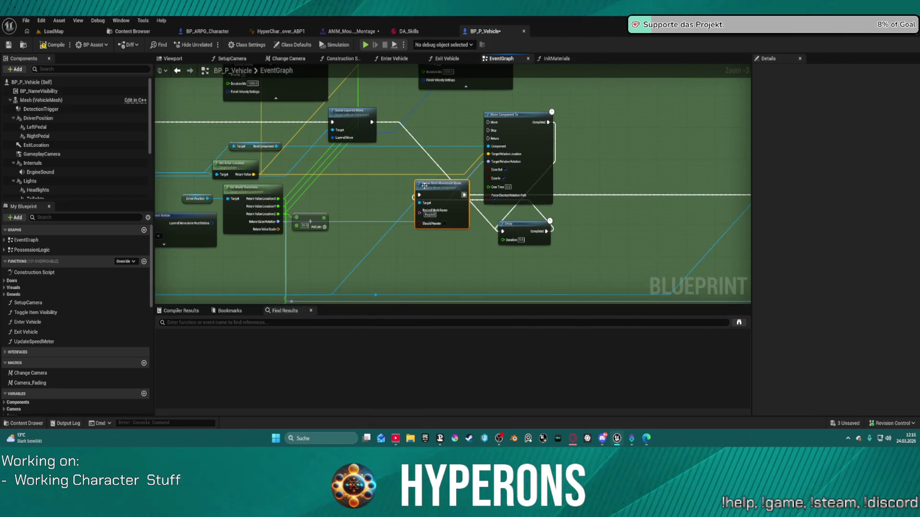
pyautogui.click(610, 181)
pyautogui.moveTo(610, 181); pyautogui.dragTo(622, 225)
pyautogui.moveTo(530, 223); pyautogui.dragTo(504, 215)
pyautogui.moveTo(522, 177); pyautogui.dragTo(557, 156)
pyautogui.moveTo(493, 213); pyautogui.dragTo(425, 144)
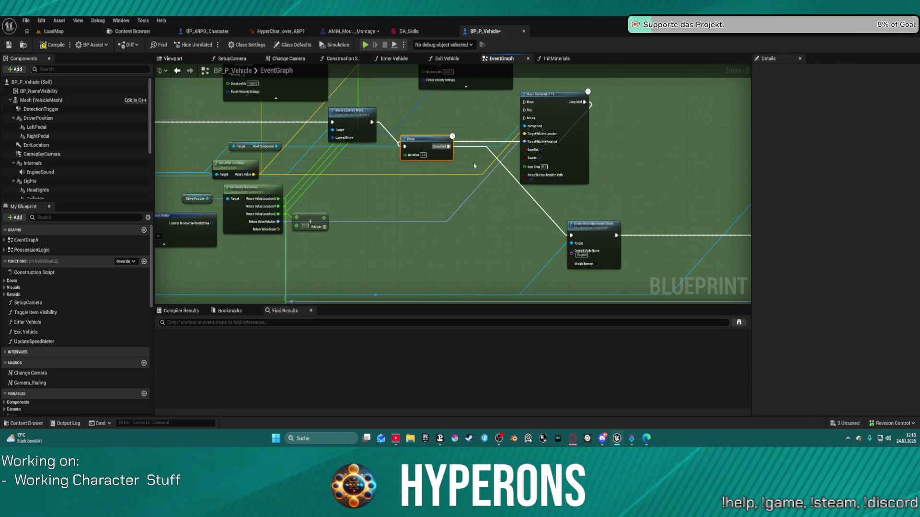
# Set the Delay duration to 2 seconds and launch the game preview
pyautogui.scroll(4, 475, 166)
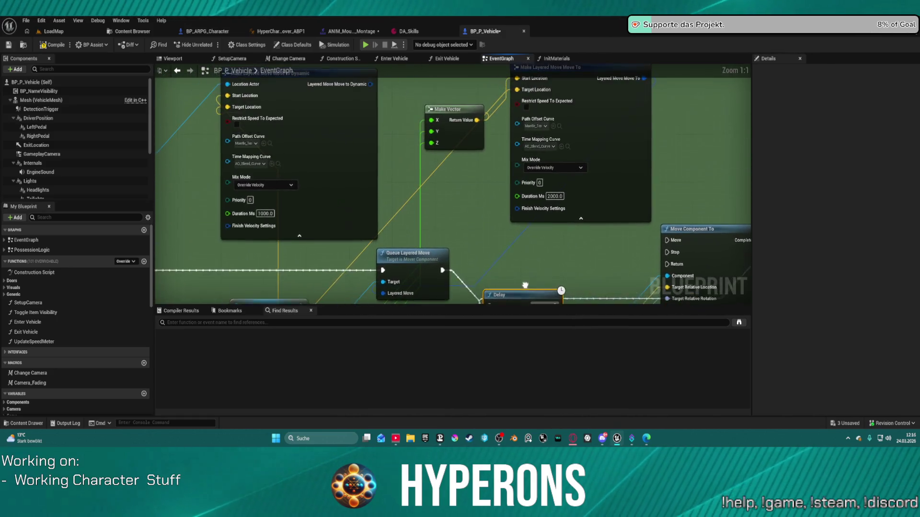
pyautogui.moveTo(525, 285); pyautogui.dragTo(512, 209)
pyautogui.write('2')
pyautogui.press('Return')
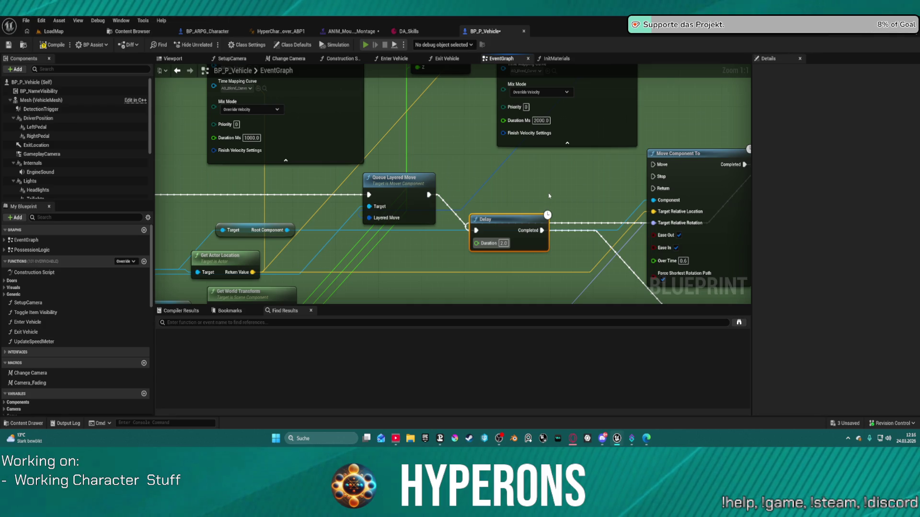
pyautogui.hotkey('alt', 'p')
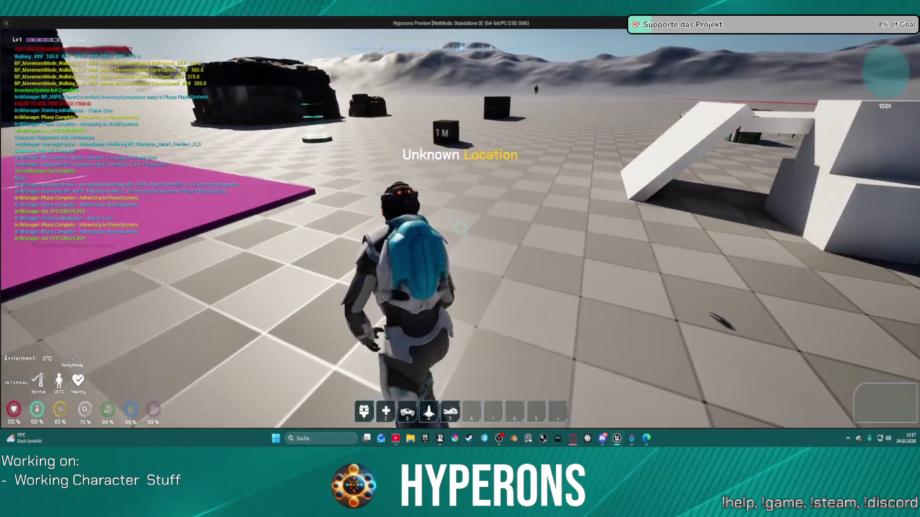
pyautogui.press('5')
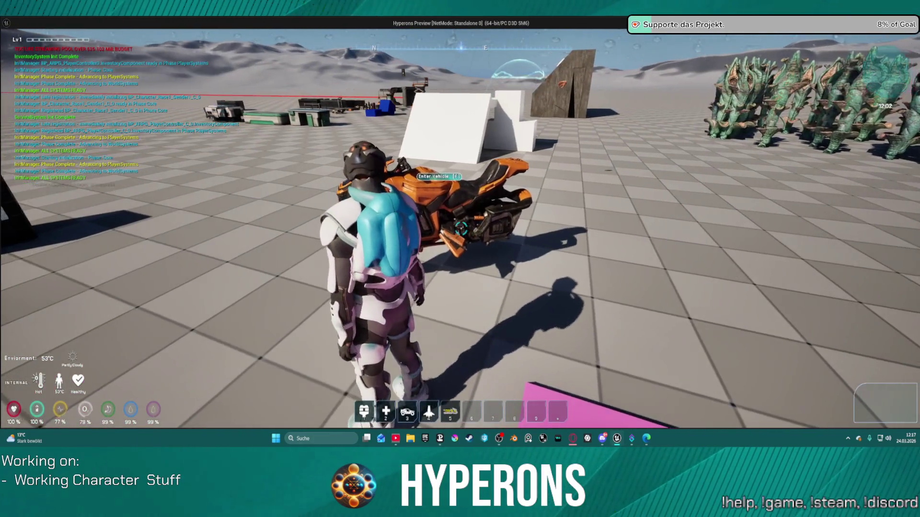
pyautogui.press('f')
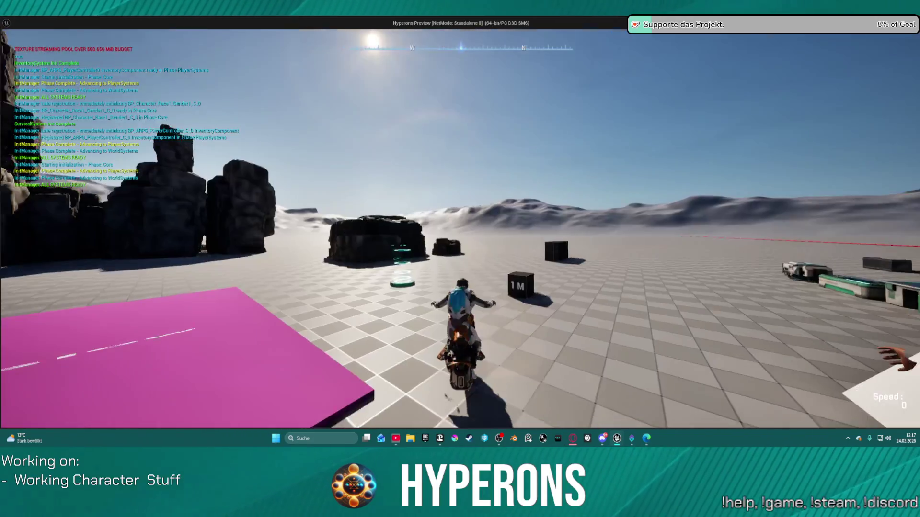
pyautogui.press('w')
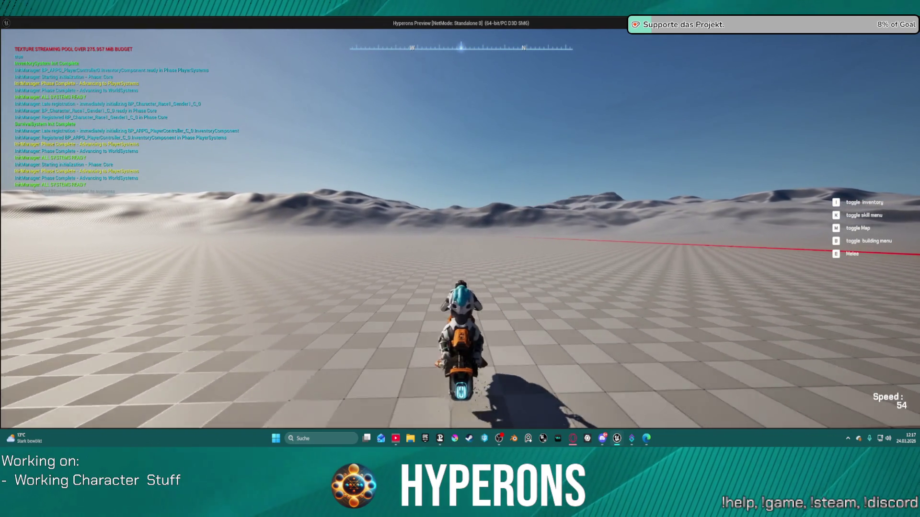
pyautogui.press('Escape')
pyautogui.moveTo(578, 182)
pyautogui.mouseDown()
pyautogui.moveTo(444, 233)
pyautogui.moveTo(234, 168)
pyautogui.moveTo(286, 184)
pyautogui.mouseUp()
pyautogui.scroll(-1, 286, 185)
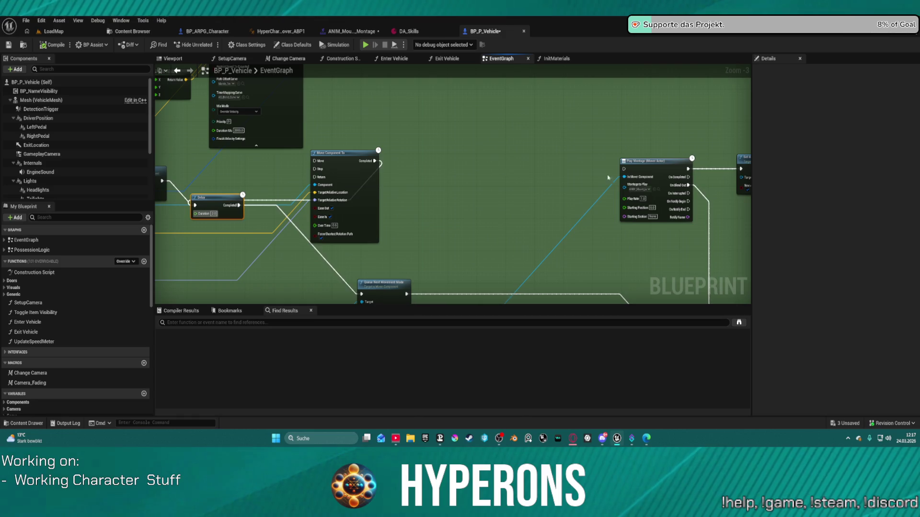
# Place Play Montage beside the Delay and connect its On Blend Out to the Delay's input
pyautogui.moveTo(608, 177); pyautogui.dragTo(515, 161)
pyautogui.moveTo(291, 147)
pyautogui.mouseDown()
pyautogui.moveTo(202, 172)
pyautogui.moveTo(318, 211)
pyautogui.moveTo(601, 123)
pyautogui.moveTo(622, 136)
pyautogui.mouseUp()
pyautogui.moveTo(512, 269)
pyautogui.mouseDown()
pyautogui.moveTo(658, 204)
pyautogui.moveTo(493, 204)
pyautogui.mouseUp()
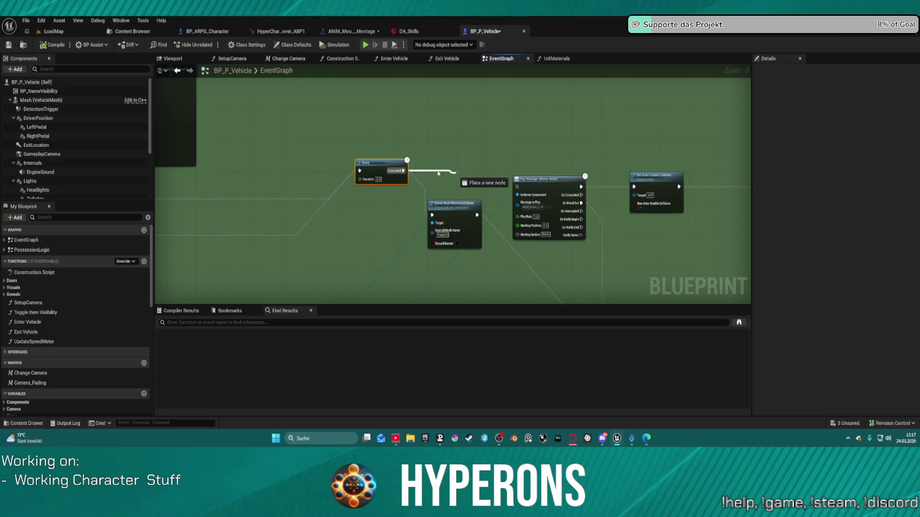
pyautogui.moveTo(575, 195)
pyautogui.mouseDown()
pyautogui.moveTo(470, 163)
pyautogui.moveTo(294, 167)
pyautogui.moveTo(371, 207)
pyautogui.mouseUp()
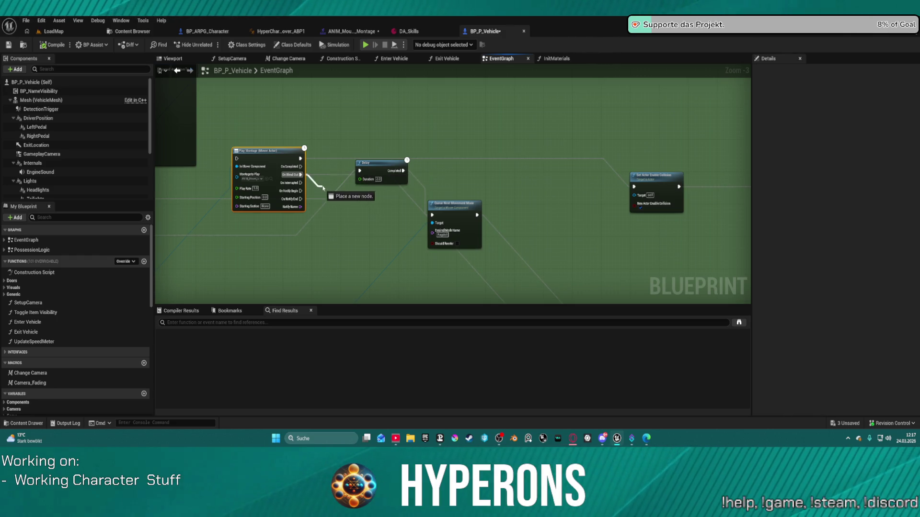
pyautogui.moveTo(333, 196); pyautogui.dragTo(334, 197)
pyautogui.click(303, 163)
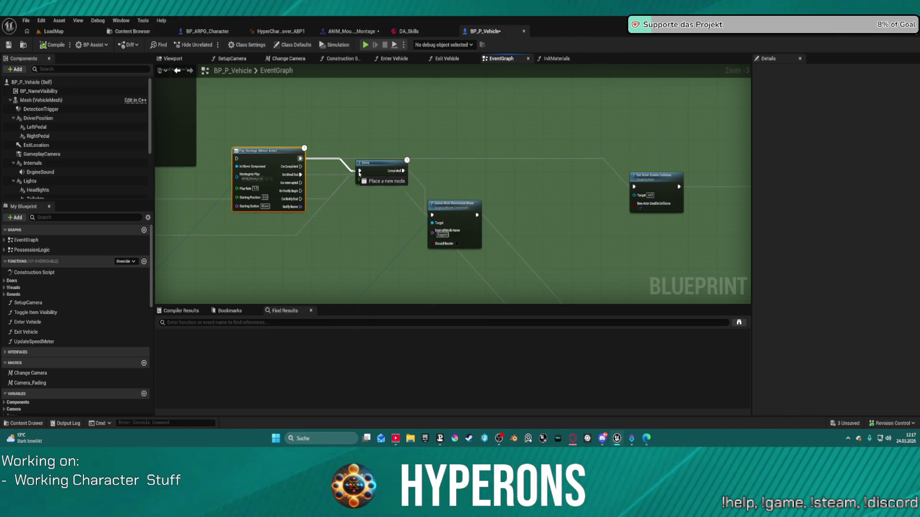
# Wire Queue Layered Move's execution output into Play Montage
pyautogui.moveTo(316, 177)
pyautogui.mouseDown()
pyautogui.moveTo(426, 185)
pyautogui.moveTo(671, 288)
pyautogui.moveTo(488, 165)
pyautogui.mouseUp()
pyautogui.moveTo(414, 145); pyautogui.dragTo(298, 191)
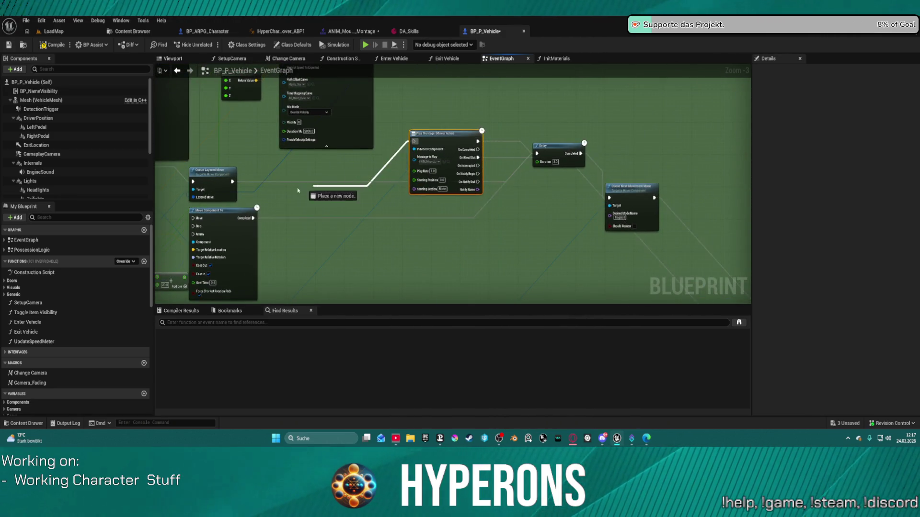
pyautogui.moveTo(234, 184); pyautogui.dragTo(233, 182)
pyautogui.scroll(3, 460, 163)
pyautogui.moveTo(448, 149); pyautogui.dragTo(448, 224)
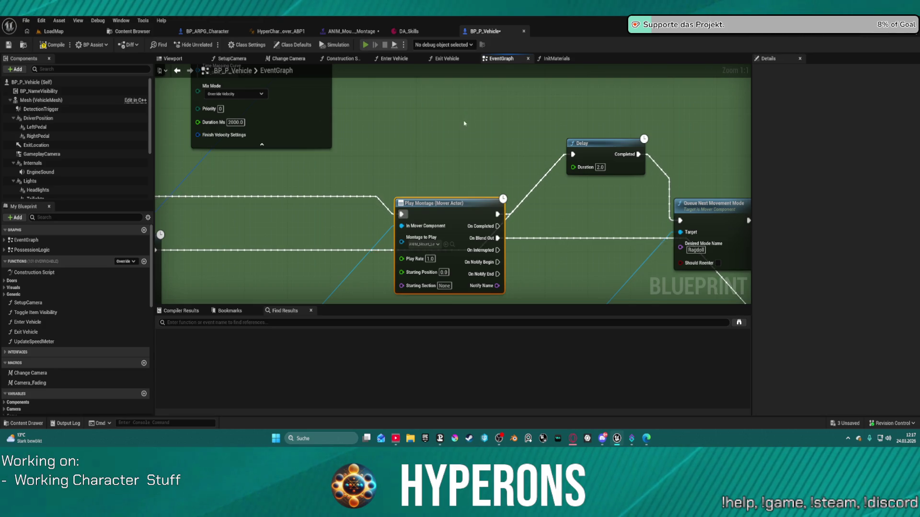
pyautogui.hotkey('alt', 'Tab')
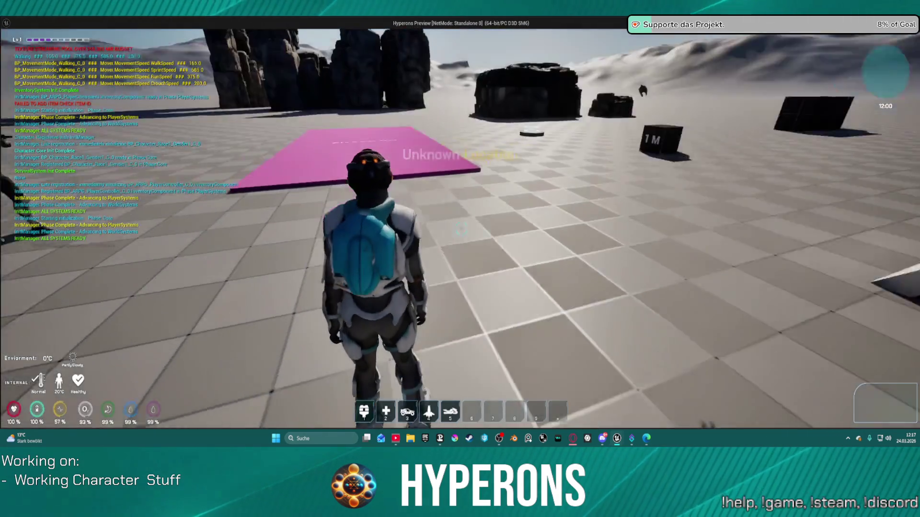
pyautogui.press('w')
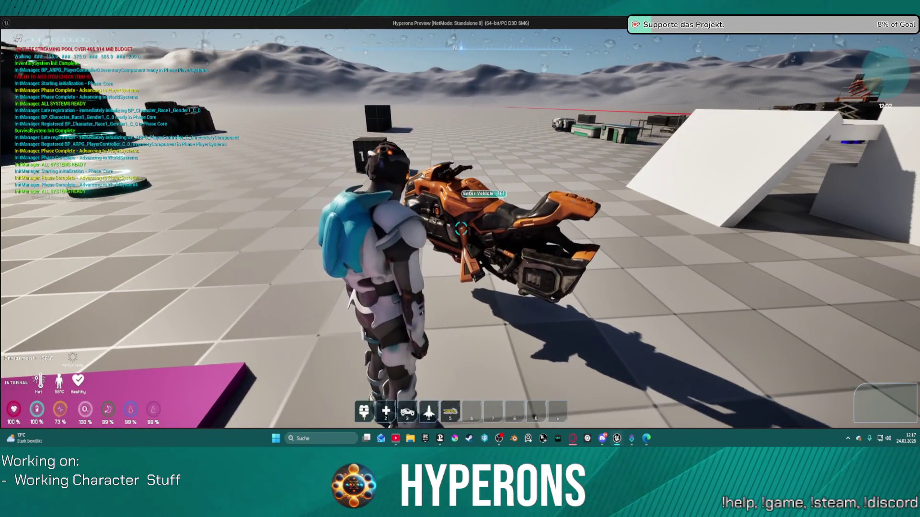
pyautogui.press('f')
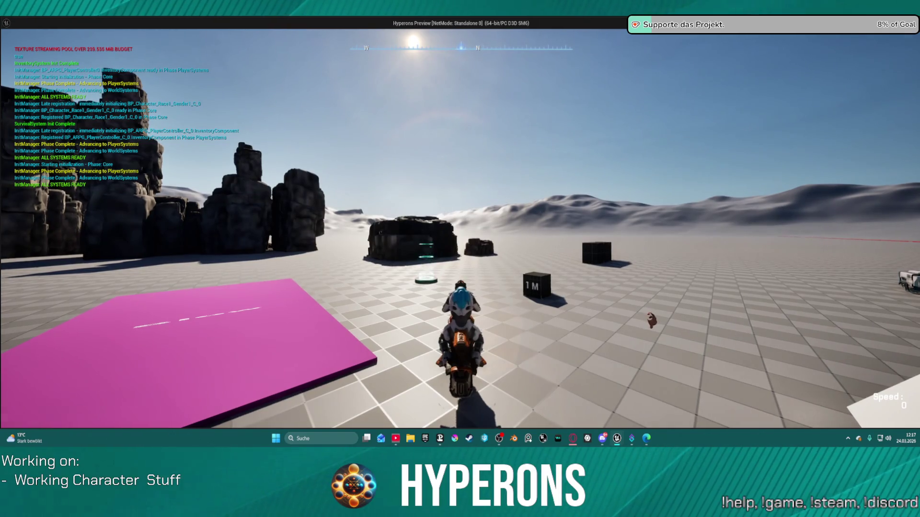
pyautogui.press('Escape')
pyautogui.moveTo(417, 167)
pyautogui.mouseDown()
pyautogui.moveTo(596, 113)
pyautogui.moveTo(633, 129)
pyautogui.moveTo(586, 140)
pyautogui.mouseUp()
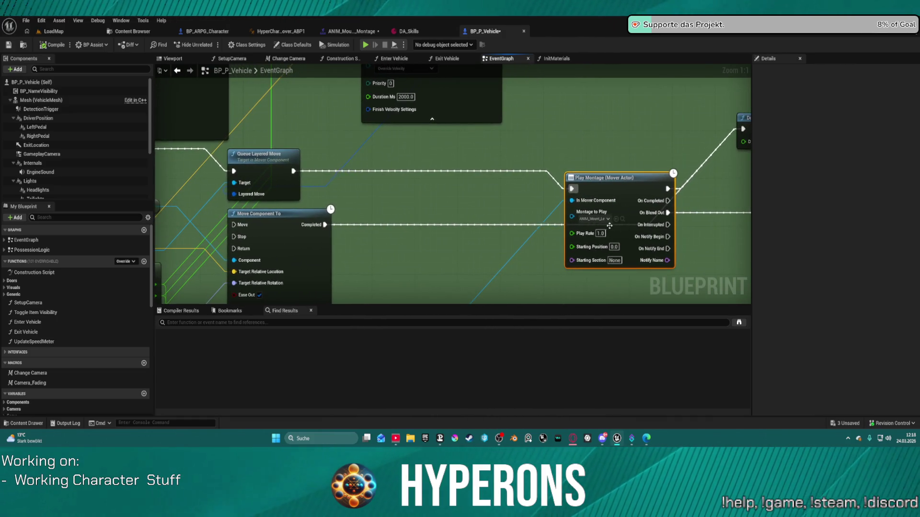
# Browse from Play Montage's Montage to Play pin to locate ANIM_Mount_Left_UE5_UEFN_Montage
pyautogui.moveTo(658, 170); pyautogui.dragTo(421, 173)
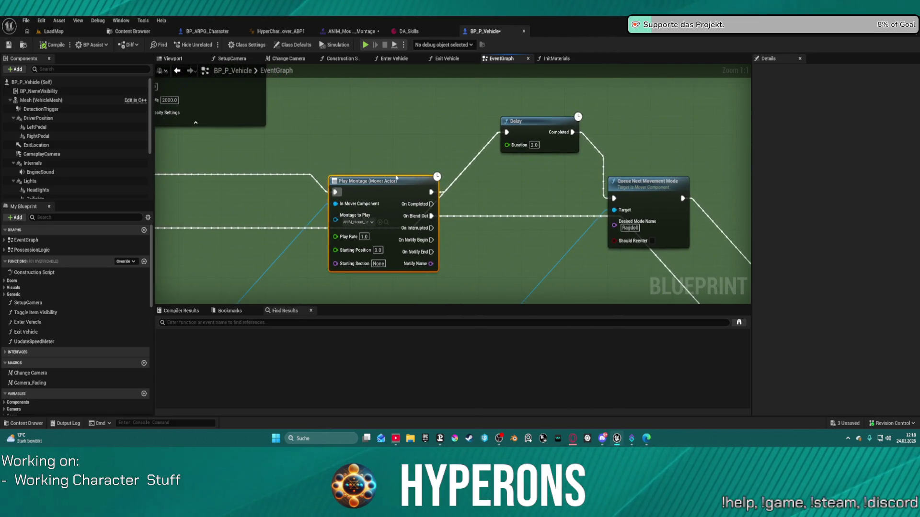
pyautogui.moveTo(517, 184)
pyautogui.mouseDown()
pyautogui.moveTo(614, 170)
pyautogui.moveTo(582, 166)
pyautogui.moveTo(592, 163)
pyautogui.moveTo(719, 156)
pyautogui.moveTo(456, 163)
pyautogui.mouseUp()
pyautogui.moveTo(519, 163)
pyautogui.mouseDown()
pyautogui.moveTo(756, 135)
pyautogui.moveTo(635, 142)
pyautogui.mouseUp()
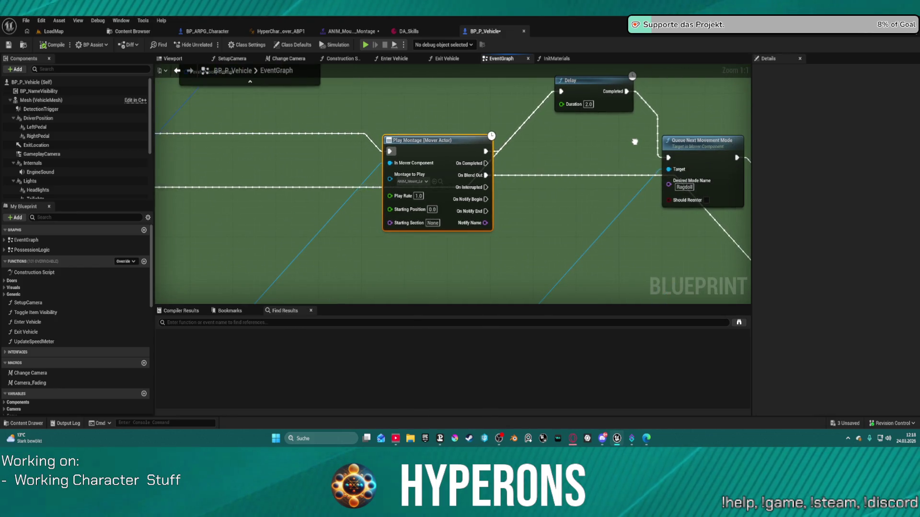
pyautogui.click(440, 181)
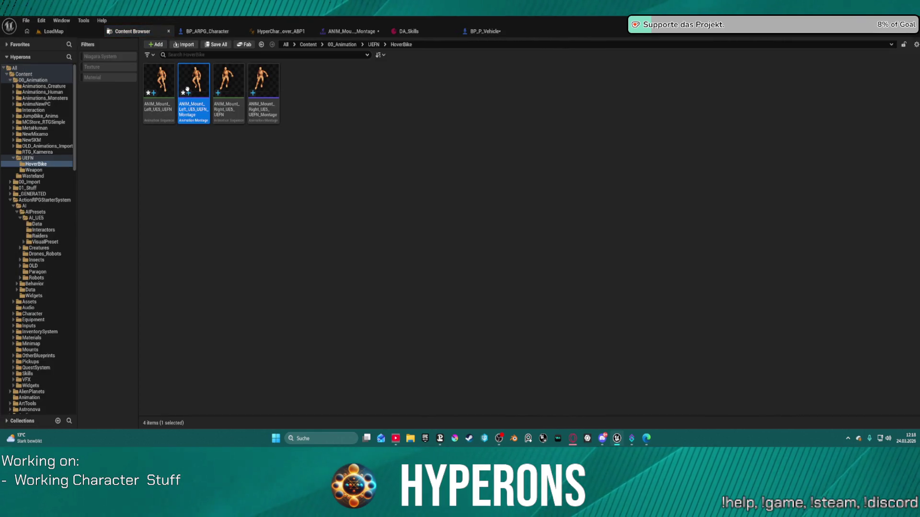
# Open ANIM_Mount_Left_UE5_UEFN_Montage, show its curve tracks, and select the mount animation segment
pyautogui.doubleClick(188, 89)
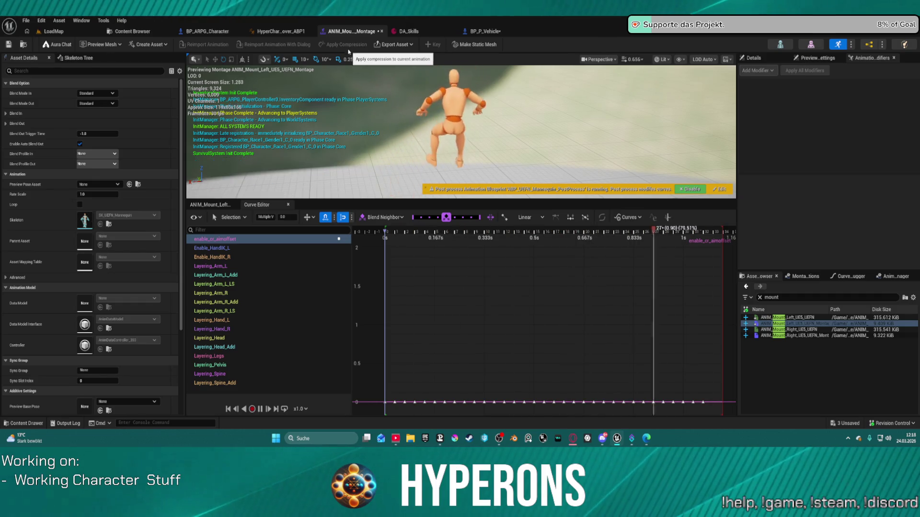
pyautogui.click(225, 207)
pyautogui.scroll(5, 305, 292)
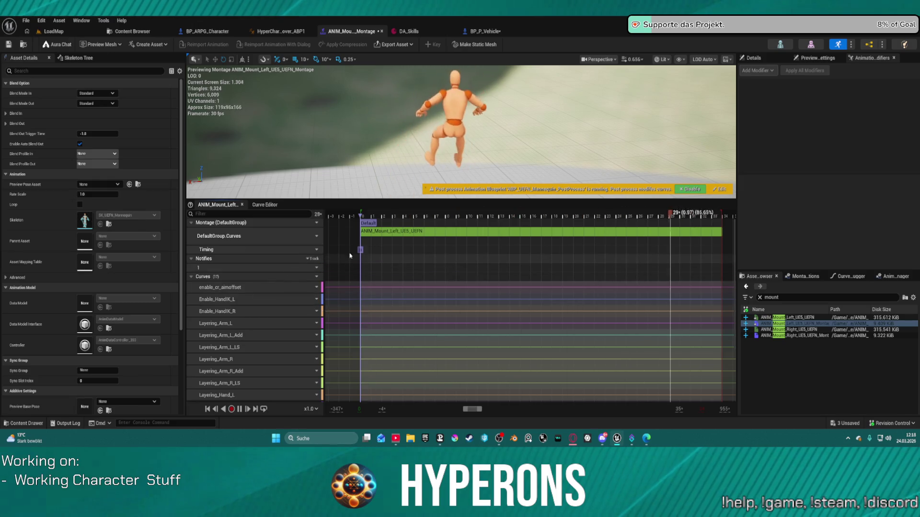
pyautogui.click(517, 232)
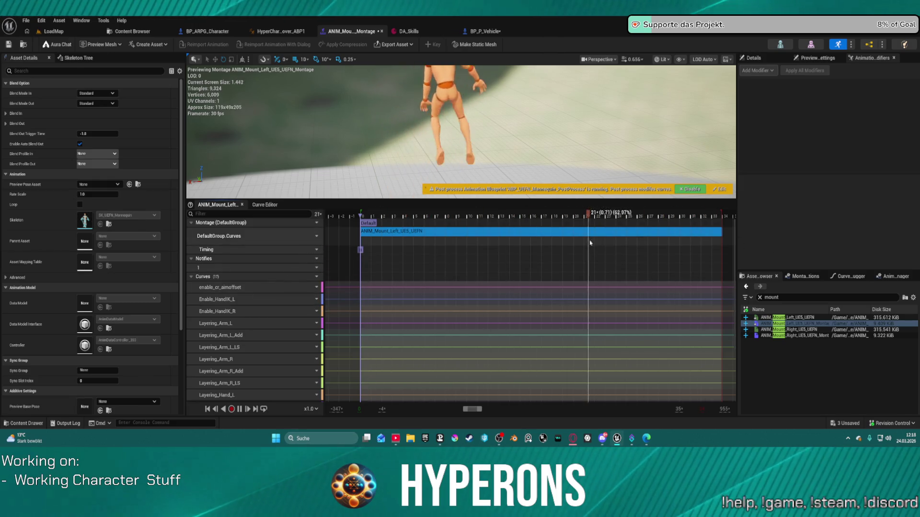
# Add Arm R, Arm L and Head slot tracks to the montage
pyautogui.click(313, 236)
pyautogui.moveTo(349, 265)
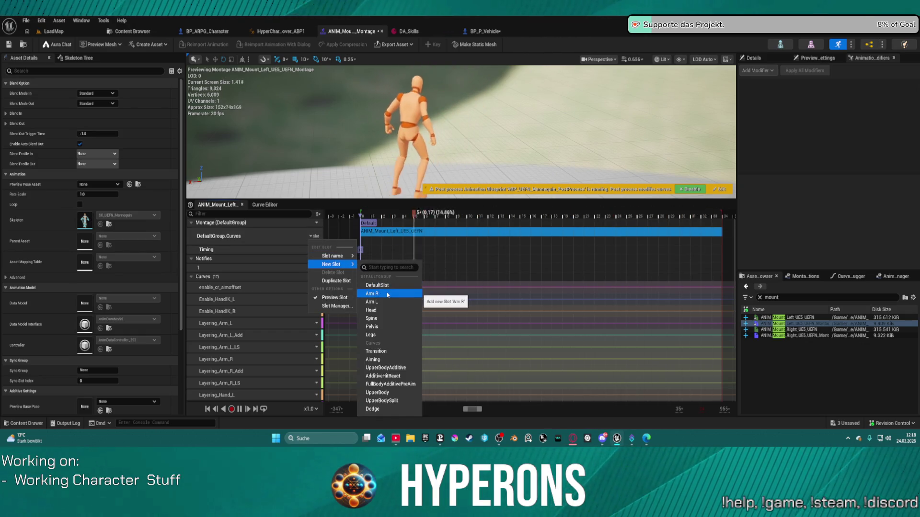
pyautogui.click(387, 294)
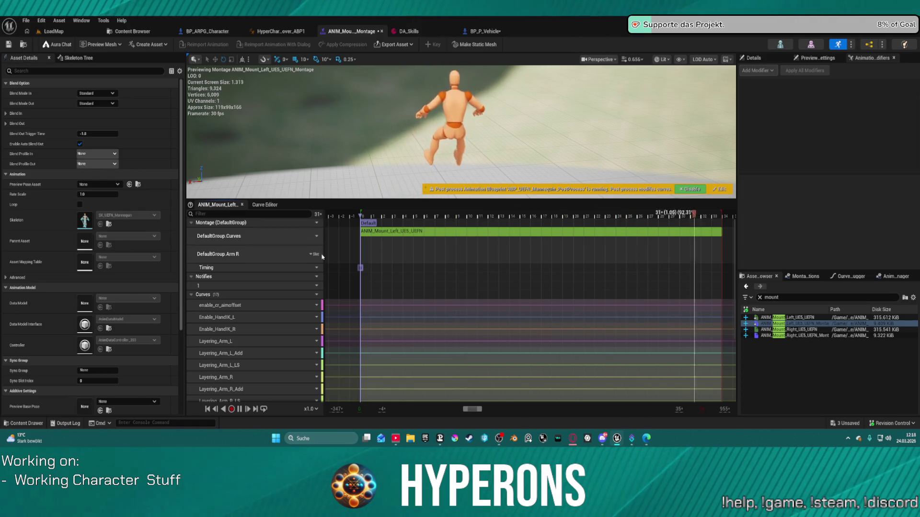
pyautogui.click(315, 254)
pyautogui.moveTo(350, 283)
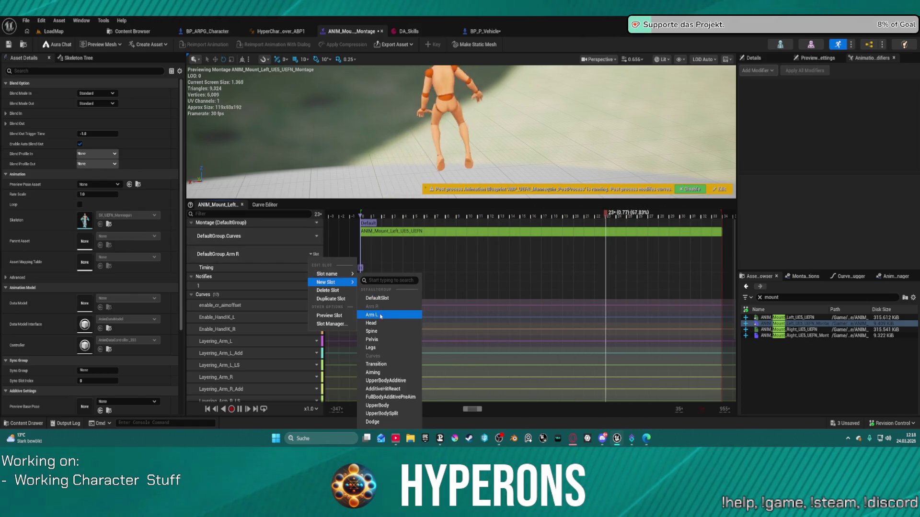
pyautogui.click(381, 316)
pyautogui.click(315, 273)
pyautogui.moveTo(349, 300)
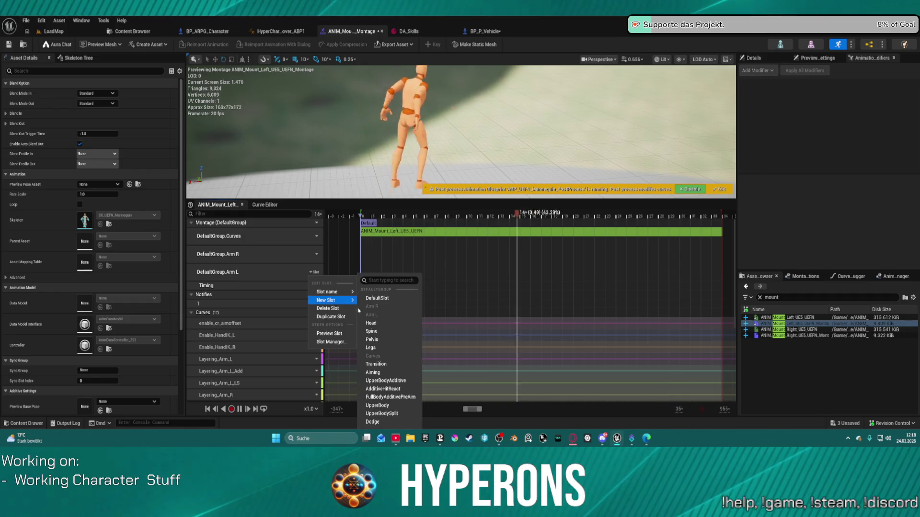
pyautogui.click(371, 322)
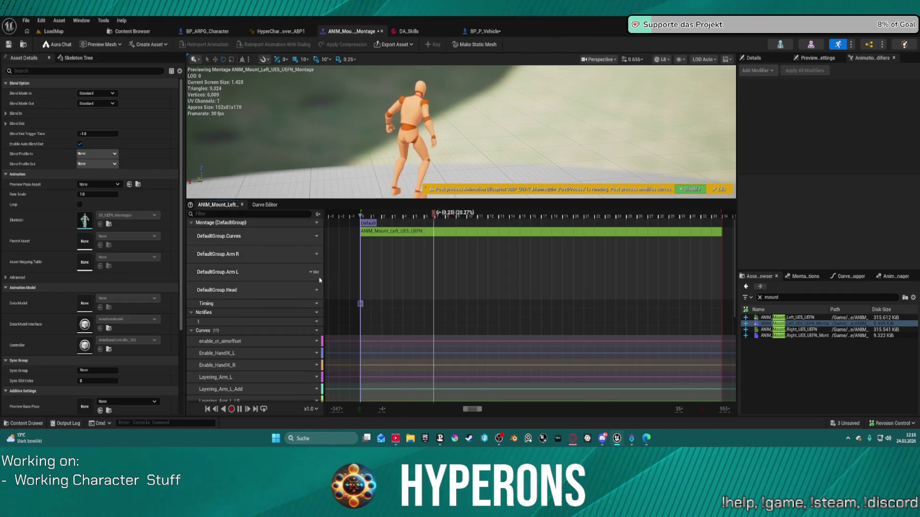
# Add Spine, Pelvis and Legs slot tracks, and place ANIM_Mount_Left_UE5_UEFN on Arm R
pyautogui.click(315, 290)
pyautogui.moveTo(341, 320)
pyautogui.click(371, 331)
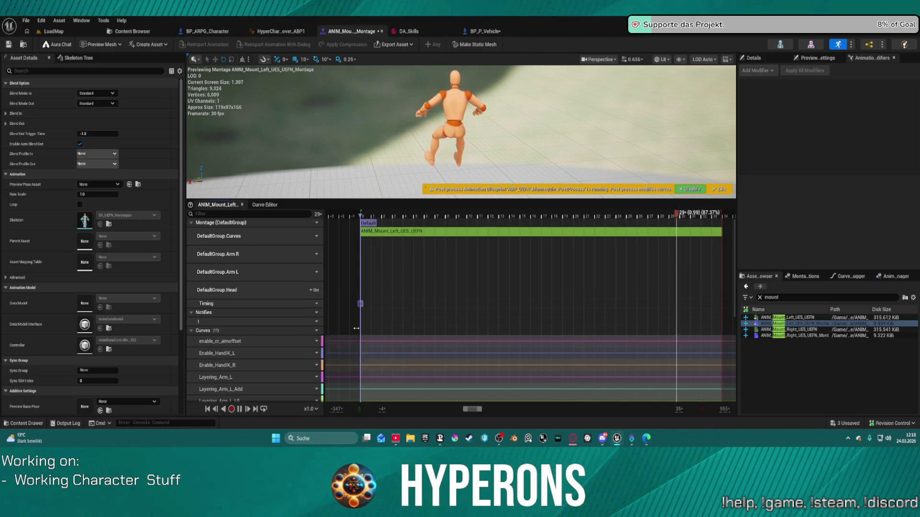
pyautogui.click(314, 308)
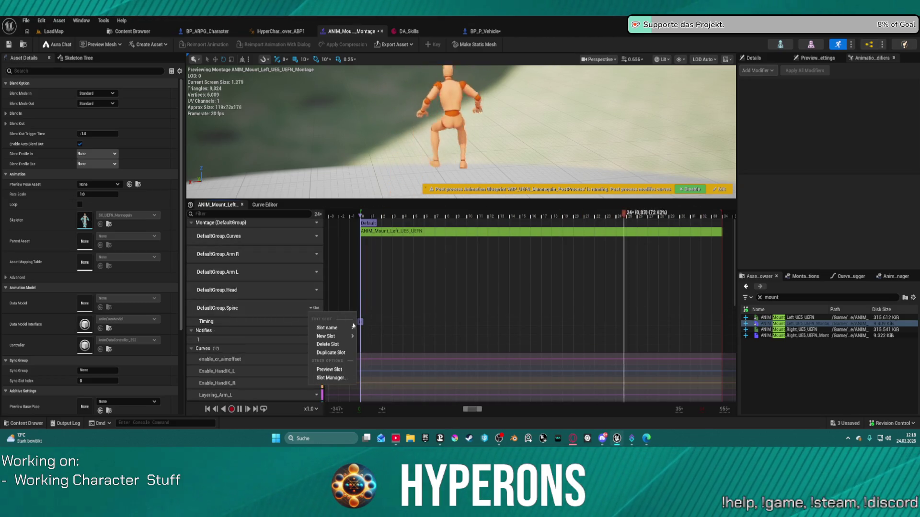
pyautogui.click(372, 340)
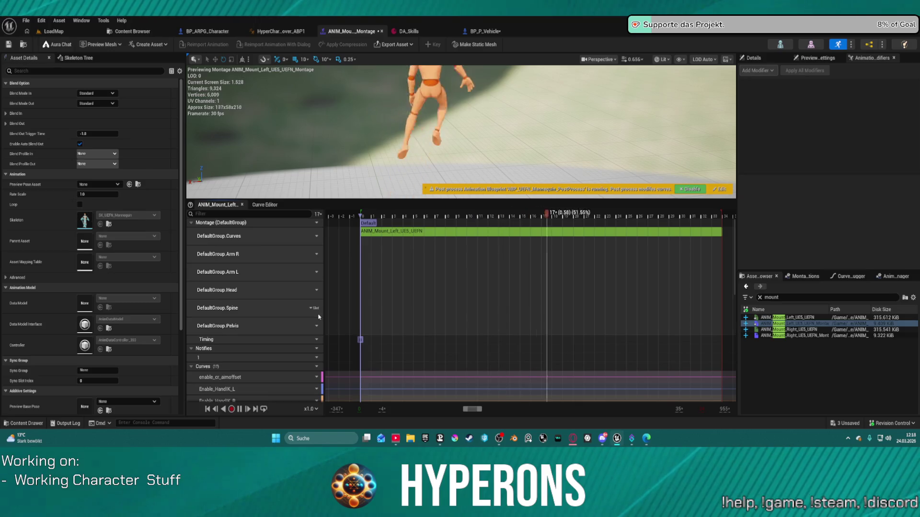
pyautogui.click(315, 326)
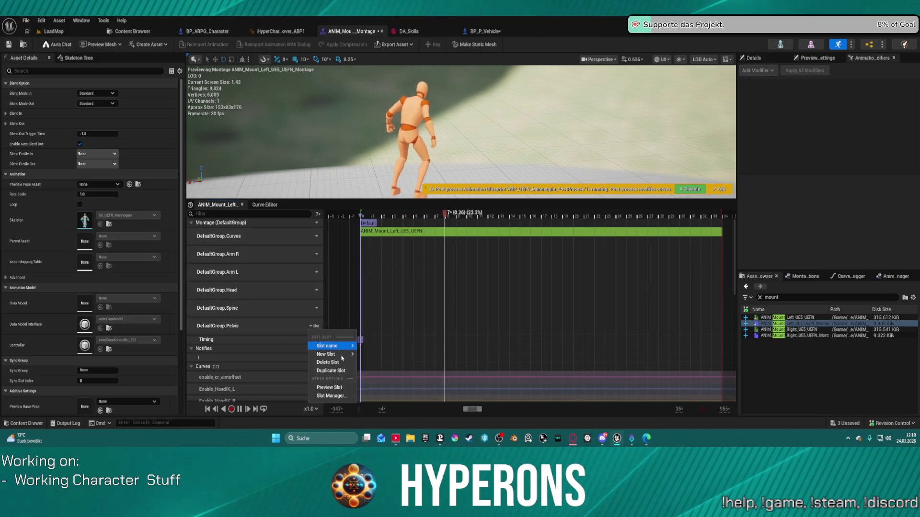
pyautogui.moveTo(338, 354)
pyautogui.click(377, 348)
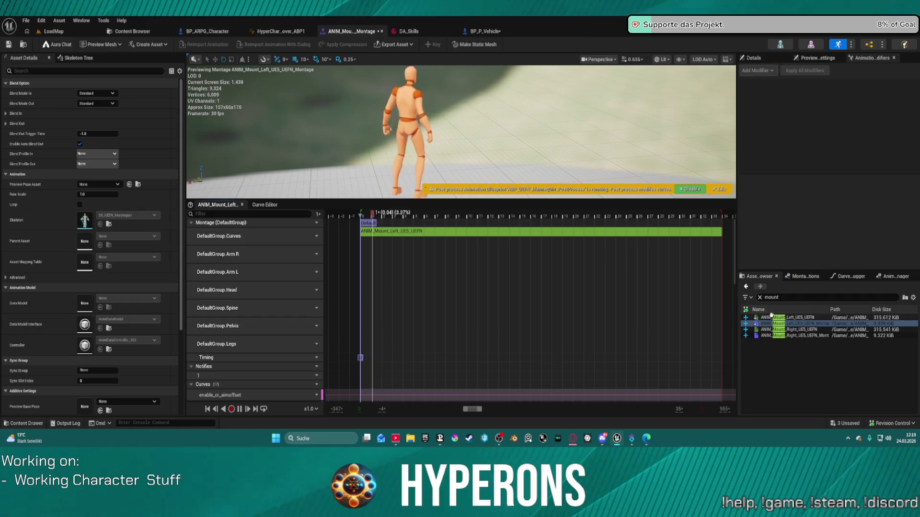
pyautogui.moveTo(788, 318); pyautogui.dragTo(378, 249)
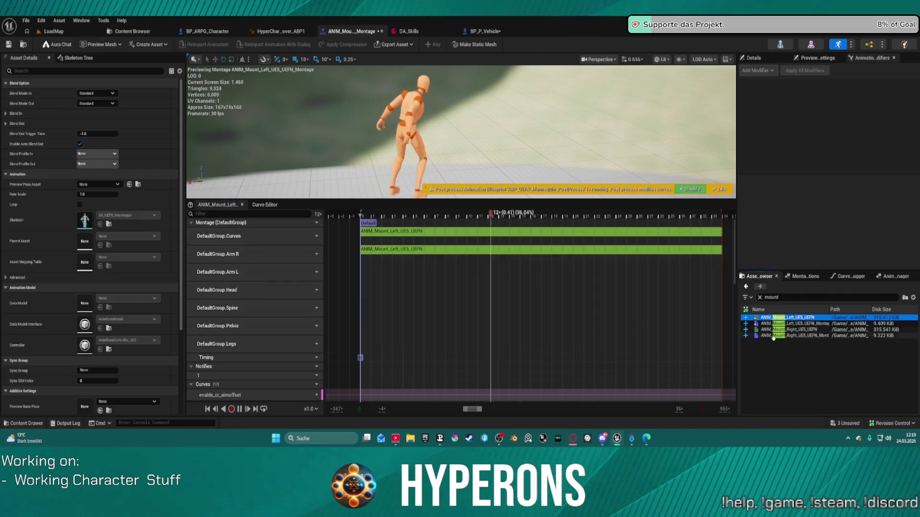
# Place ANIM_Mount_Left_UE5_UEFN on the Arm L, Spine, Pelvis and Legs slot tracks, then return to LoadMap
pyautogui.moveTo(773, 318)
pyautogui.mouseDown()
pyautogui.moveTo(447, 292)
pyautogui.moveTo(380, 269)
pyautogui.moveTo(767, 324)
pyautogui.moveTo(383, 287)
pyautogui.mouseUp()
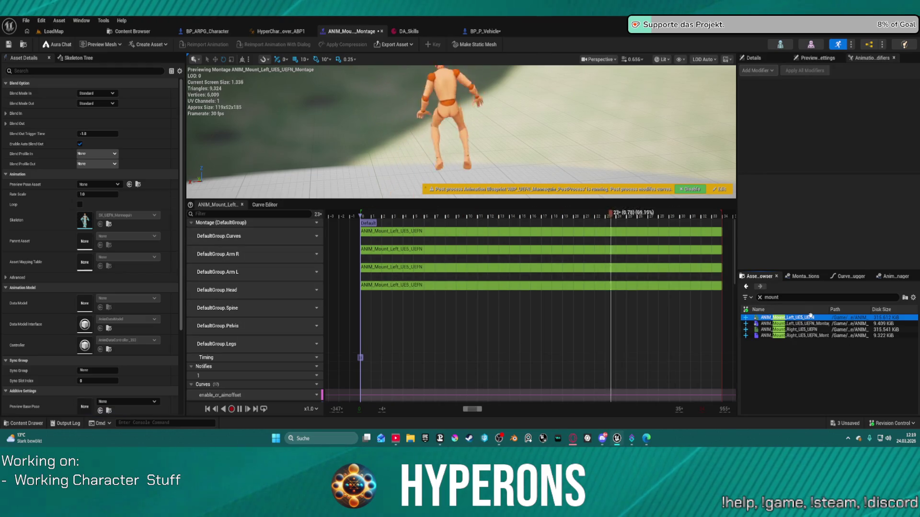
pyautogui.moveTo(796, 318)
pyautogui.mouseDown()
pyautogui.moveTo(428, 319)
pyautogui.moveTo(386, 305)
pyautogui.mouseUp()
pyautogui.moveTo(773, 317); pyautogui.dragTo(385, 326)
pyautogui.moveTo(796, 317); pyautogui.dragTo(385, 343)
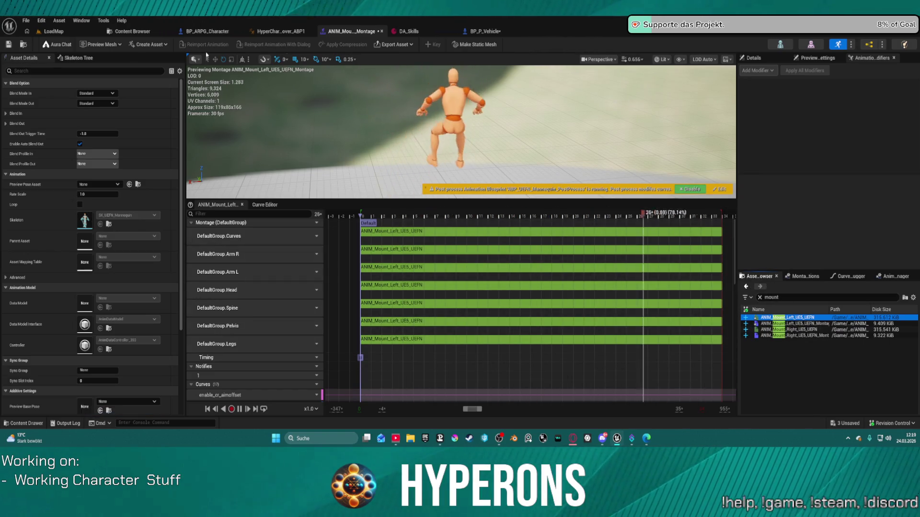
pyautogui.click(54, 32)
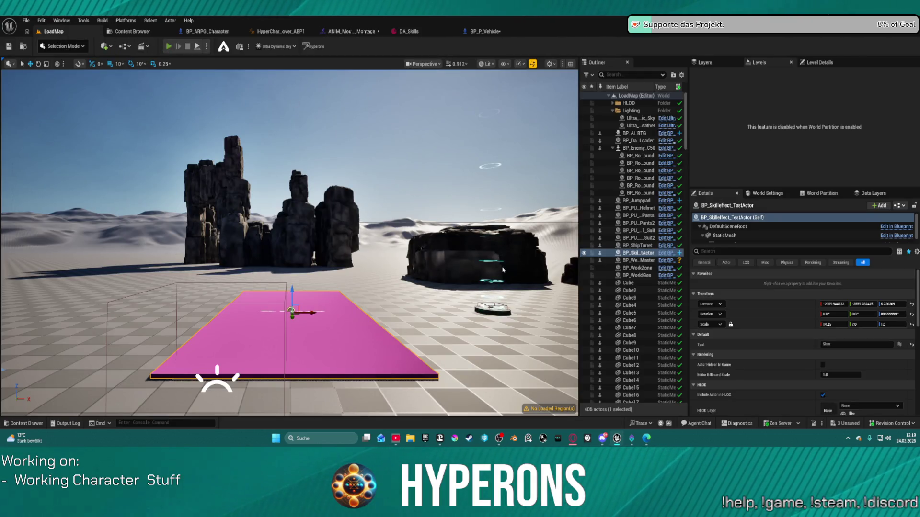
pyautogui.hotkey('alt', 'p')
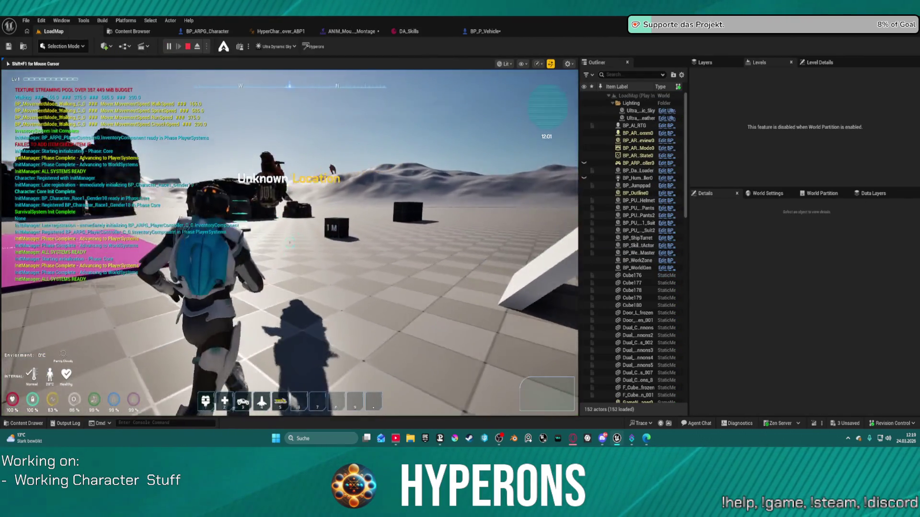
pyautogui.press('w')
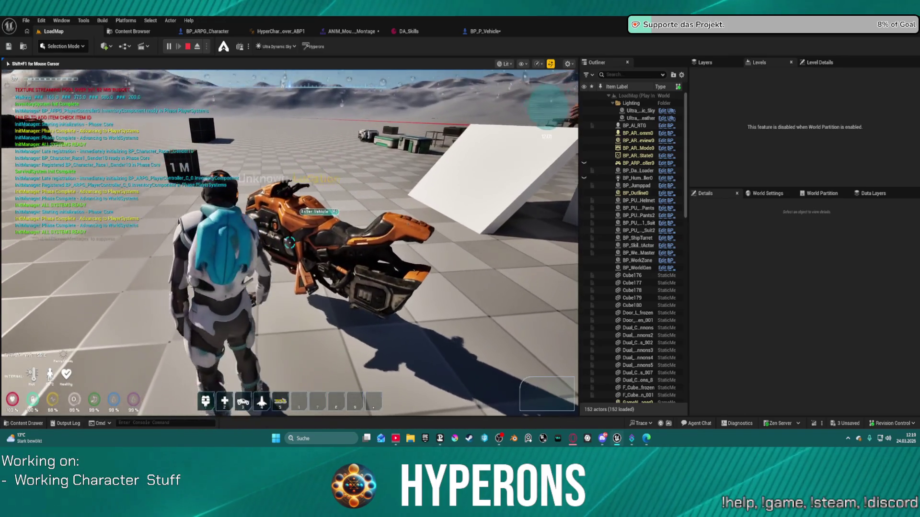
pyautogui.press('f')
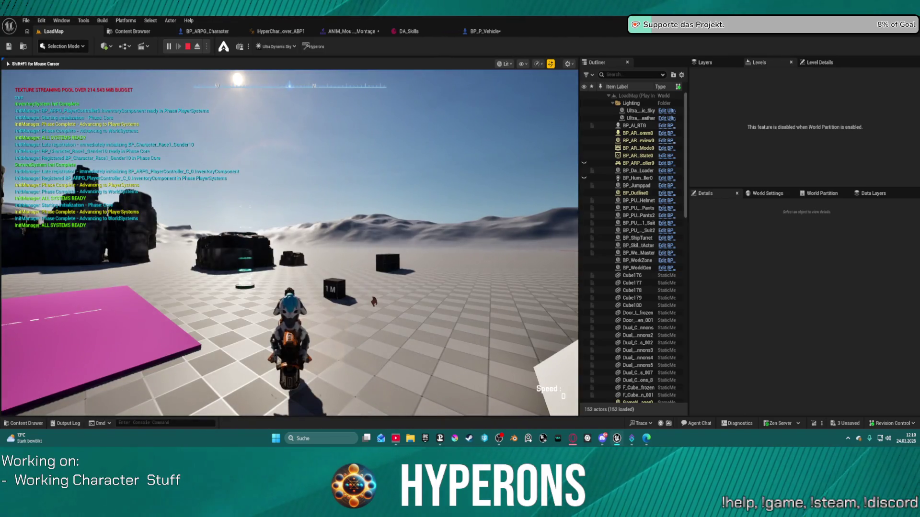
pyautogui.press('Escape')
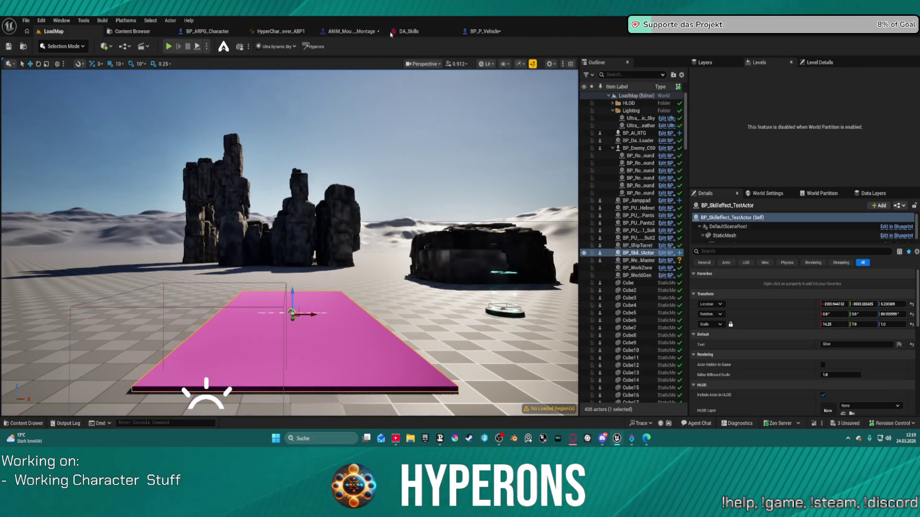
# In BP_P_Vehicle's EventGraph, undo the deletion to restore the removed node
pyautogui.click(178, 31)
pyautogui.click(481, 31)
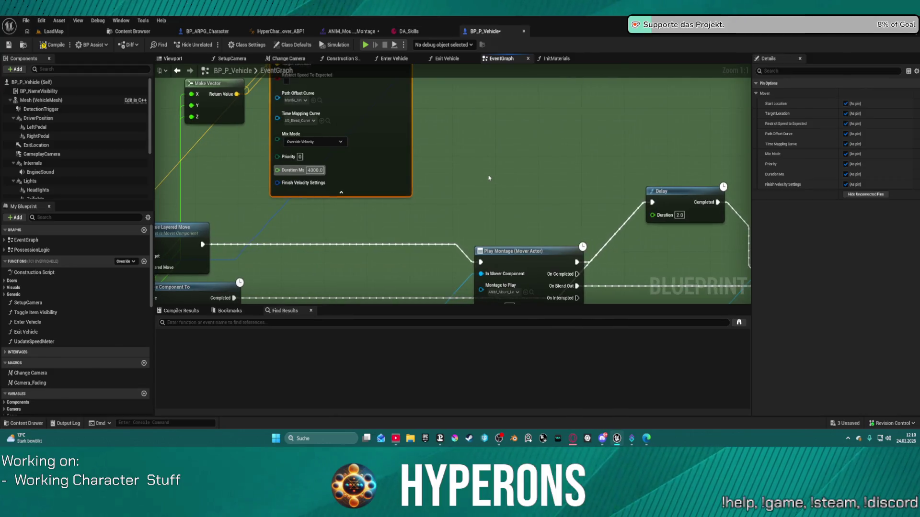
pyautogui.scroll(-4, 559, 173)
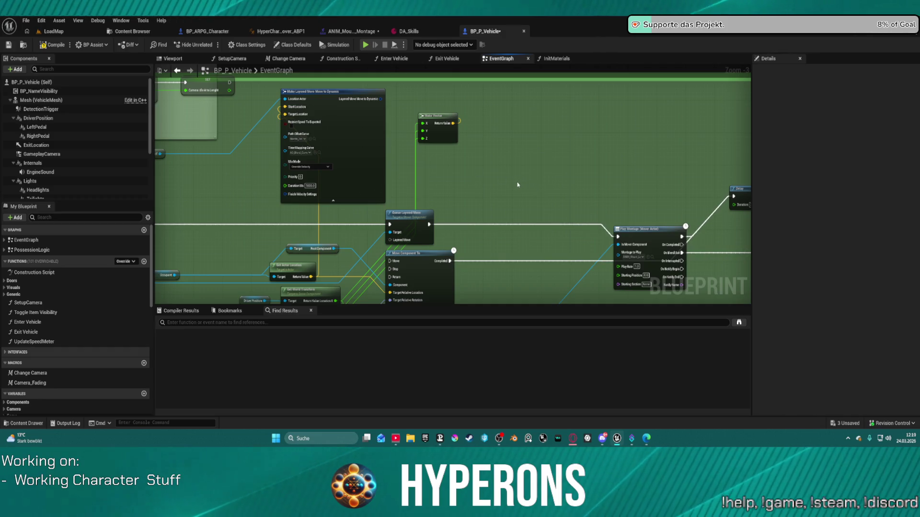
pyautogui.hotkey('ctrl', 'z')
pyautogui.scroll(3, 509, 173)
pyautogui.click(501, 177)
# Set the Delay node's Duration to 3.0, then go back to the mount montage editor
pyautogui.moveTo(675, 189)
pyautogui.mouseDown()
pyautogui.moveTo(640, 172)
pyautogui.moveTo(286, 128)
pyautogui.mouseUp()
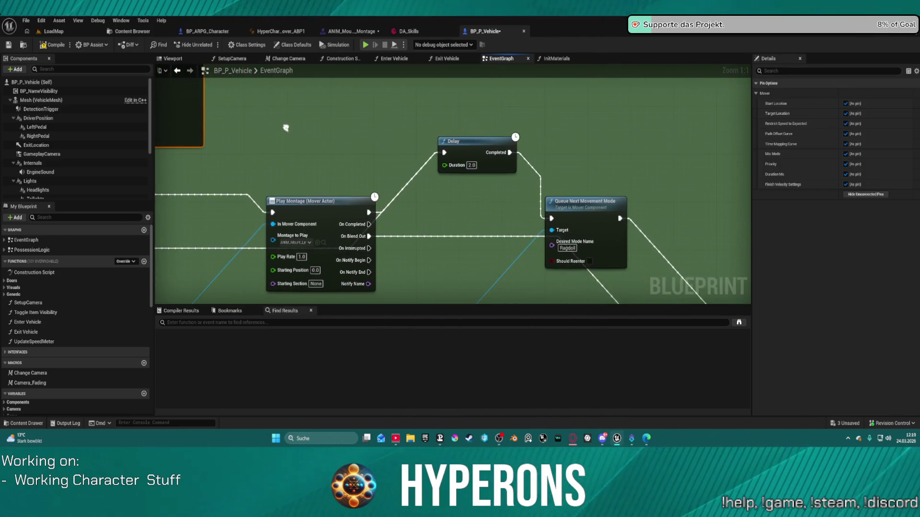
pyautogui.click(464, 170)
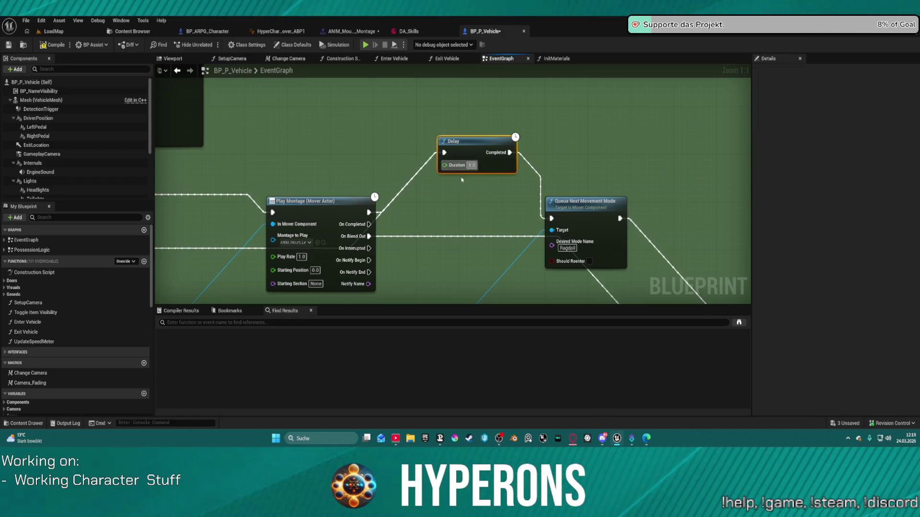
pyautogui.click(471, 165)
pyautogui.write('3')
pyautogui.click(406, 129)
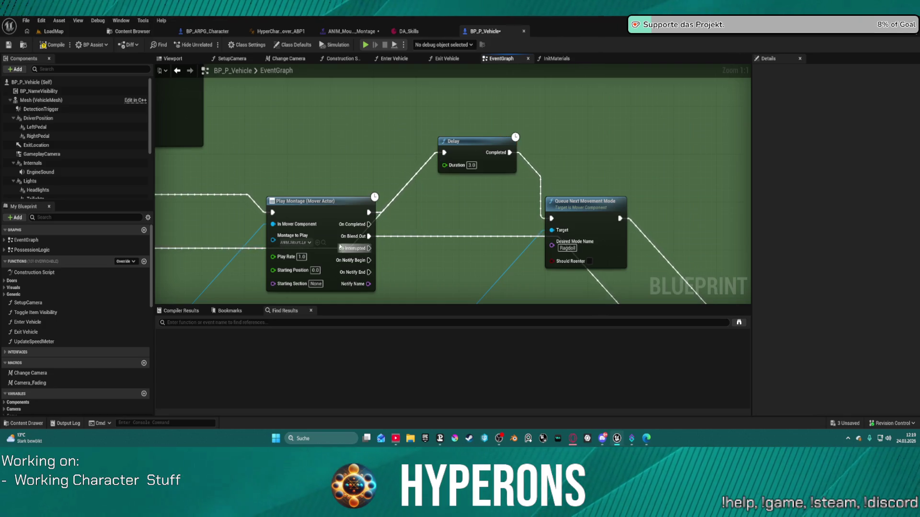
pyautogui.click(296, 243)
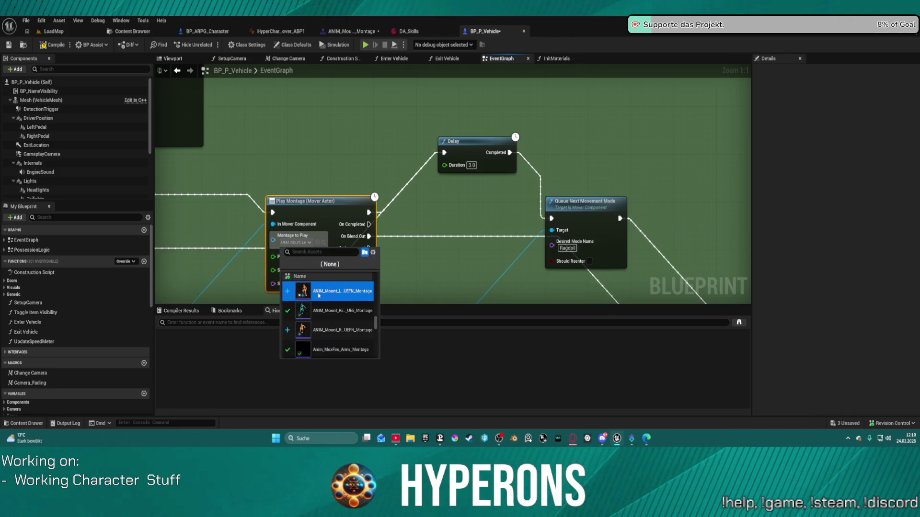
pyautogui.click(348, 31)
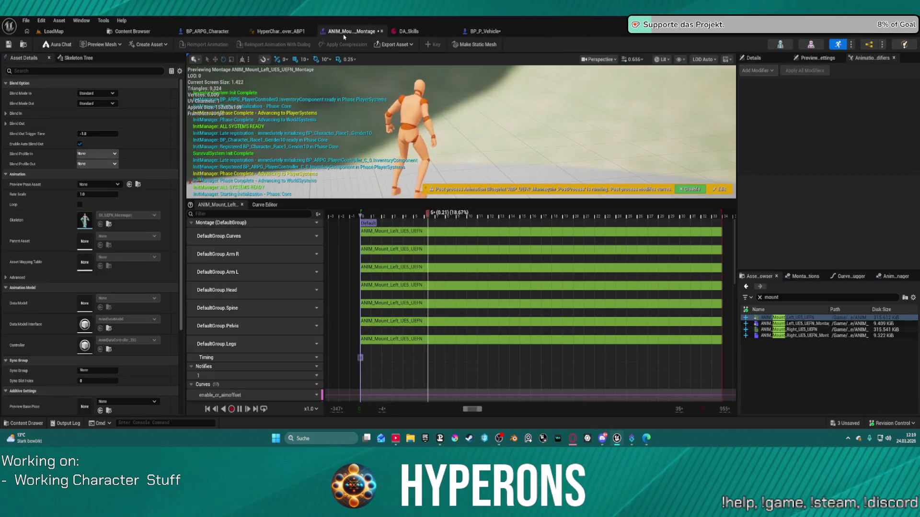
# Delete the Layering_Arm_L_LS, Layering_Arm_R and Layering_Arm_R_LS curves from the montage
pyautogui.scroll(-5, 265, 332)
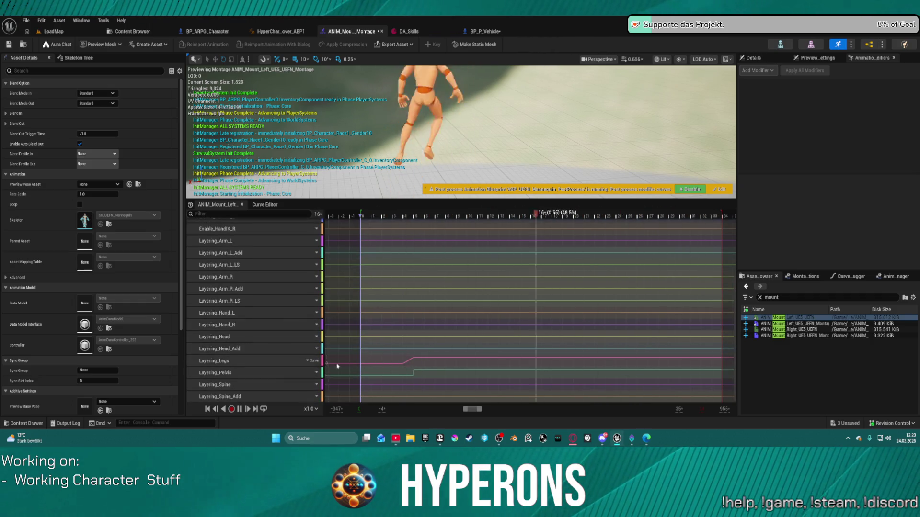
pyautogui.scroll(3, 299, 302)
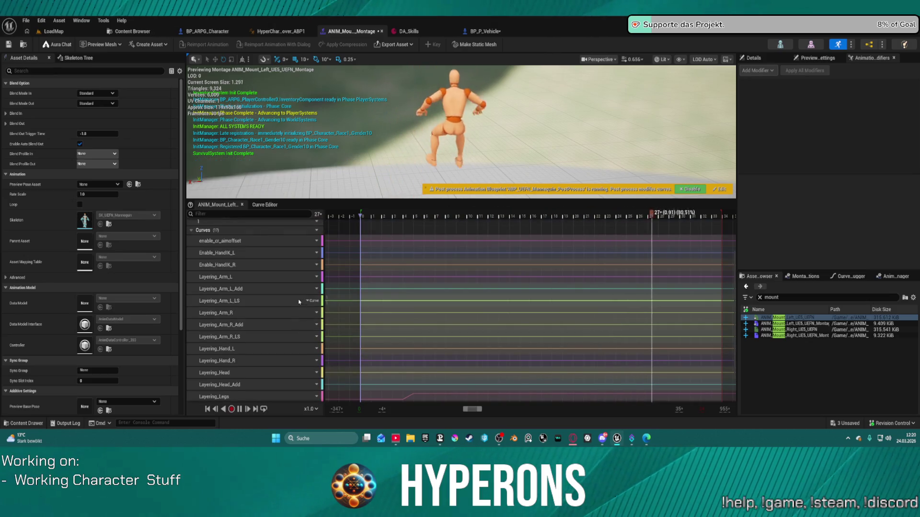
pyautogui.click(261, 301)
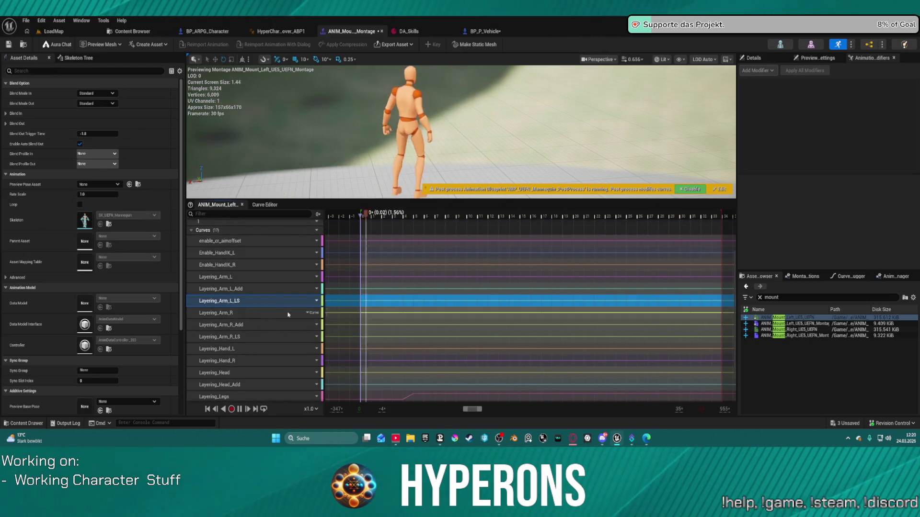
pyautogui.press('Delete')
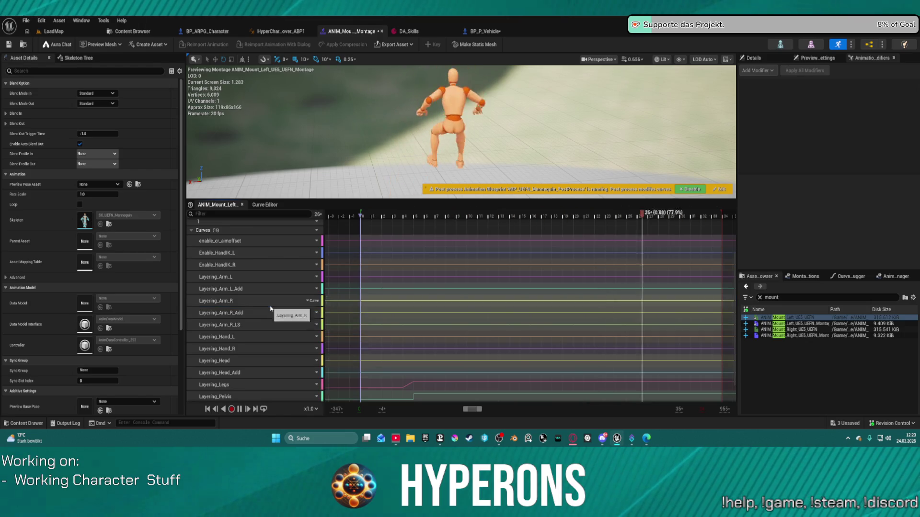
pyautogui.click(271, 306)
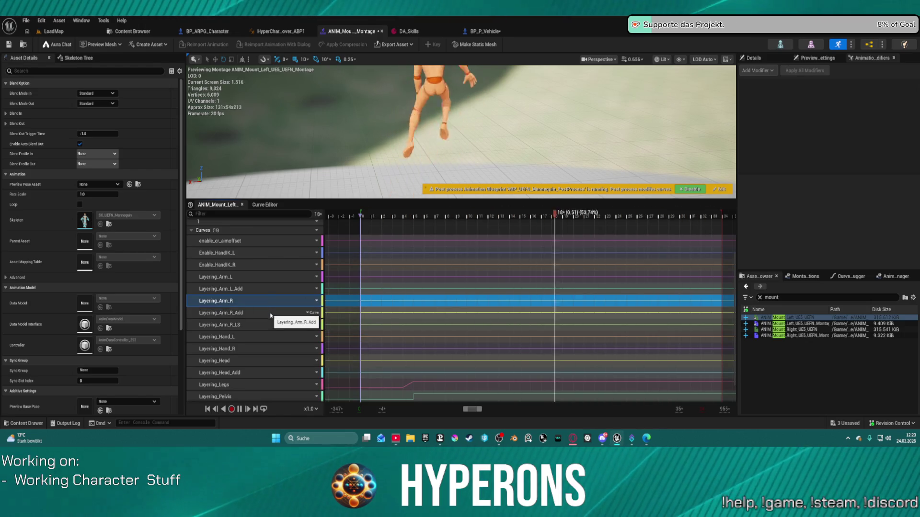
pyautogui.press('Delete')
pyautogui.click(274, 314)
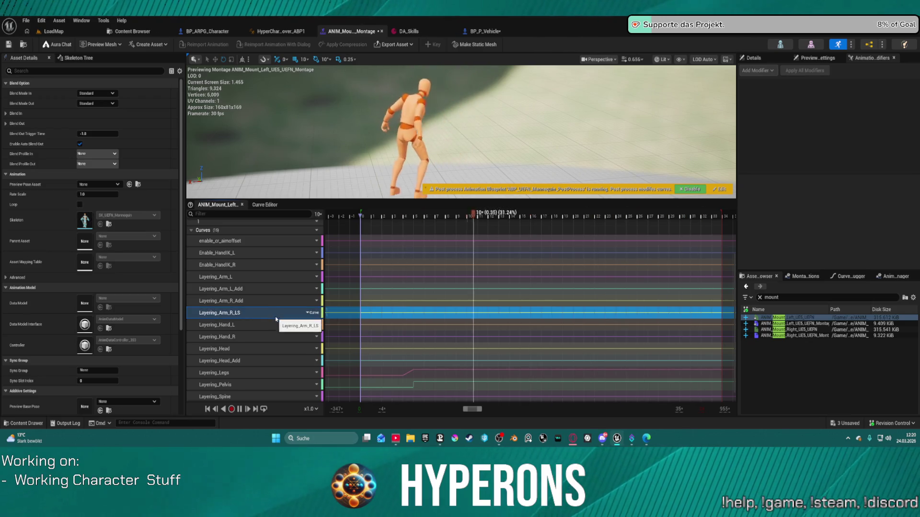
pyautogui.press('Delete')
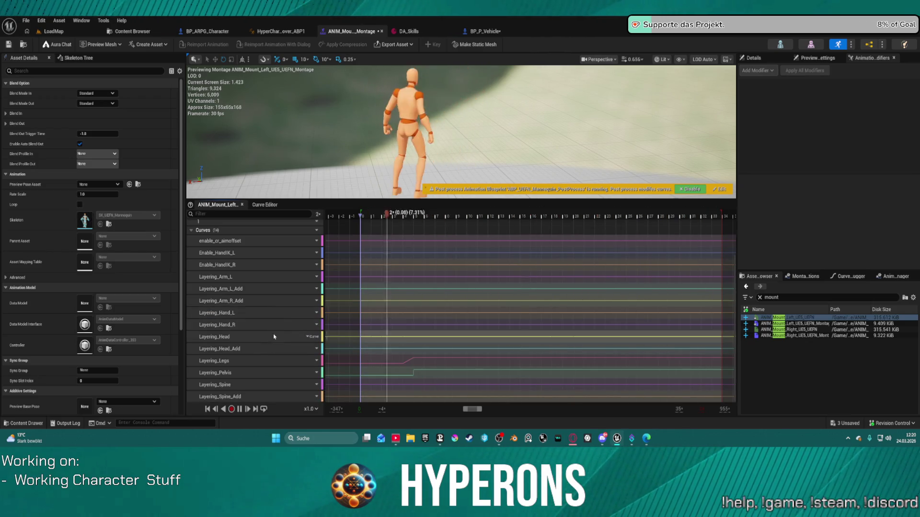
# Delete the Layering_Head, Enable_HandIK_L/R and enable_cr_aimoffset curves, then return to LoadMap
pyautogui.click(274, 337)
pyautogui.press('Delete')
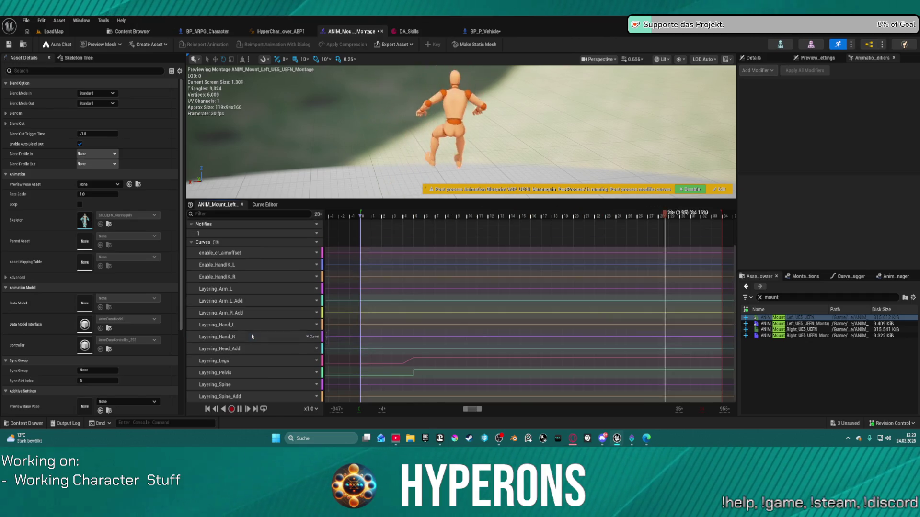
pyautogui.click(268, 265)
pyautogui.keyDown('shift'); pyautogui.click(269, 277); pyautogui.keyUp('shift')
pyautogui.press('Delete')
pyautogui.click(264, 276)
pyautogui.press('Delete')
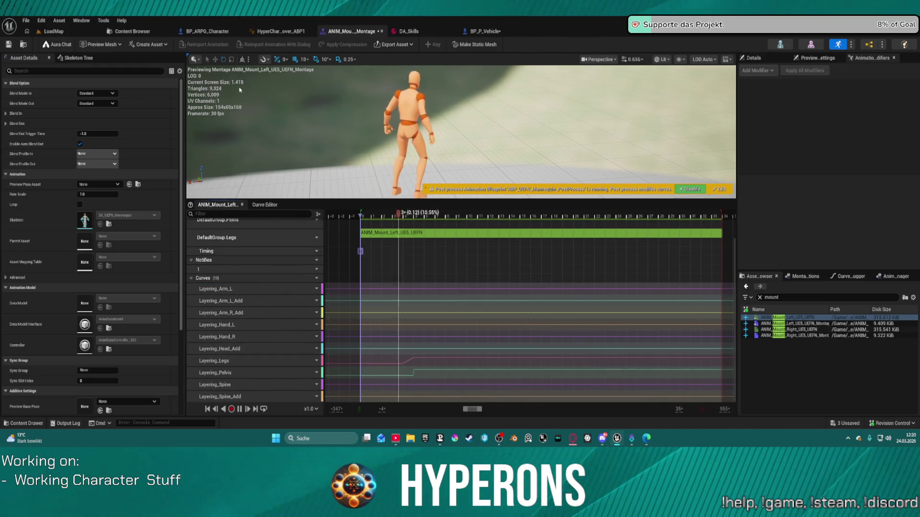
pyautogui.click(269, 385)
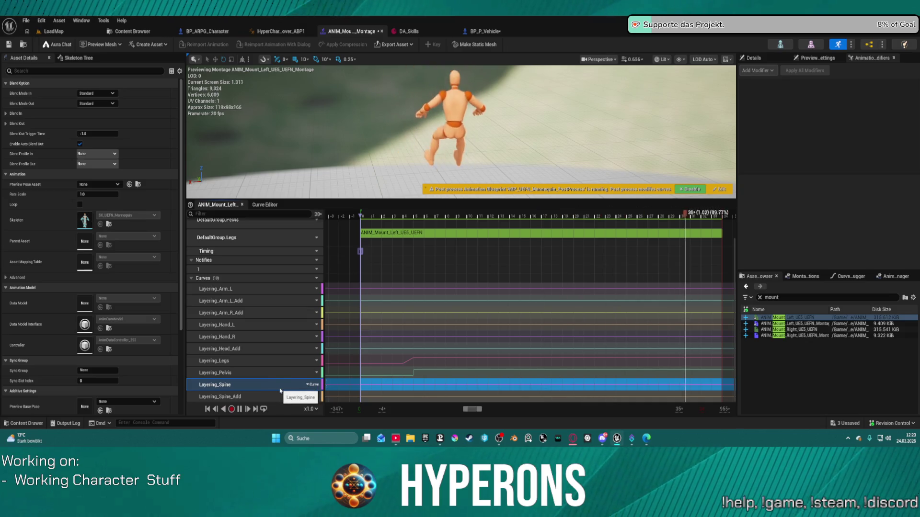
pyautogui.click(60, 33)
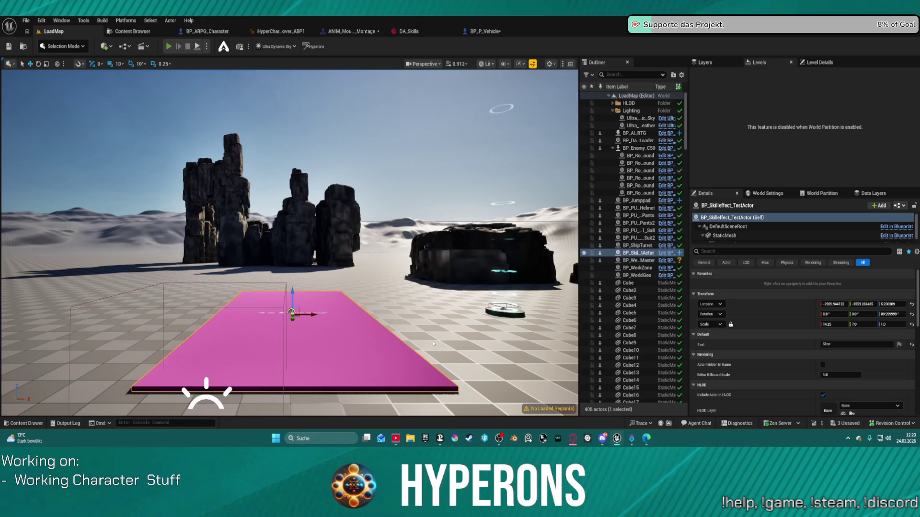
pyautogui.hotkey('alt', 'p')
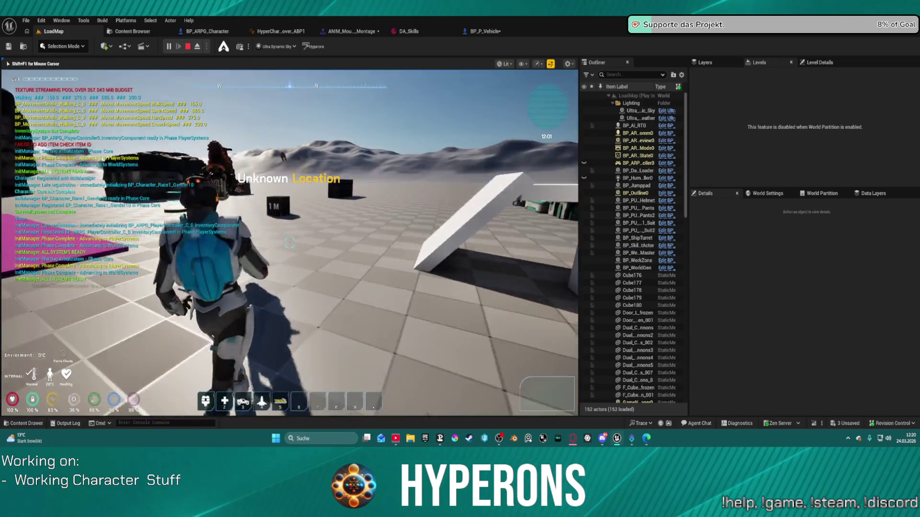
pyautogui.press('w')
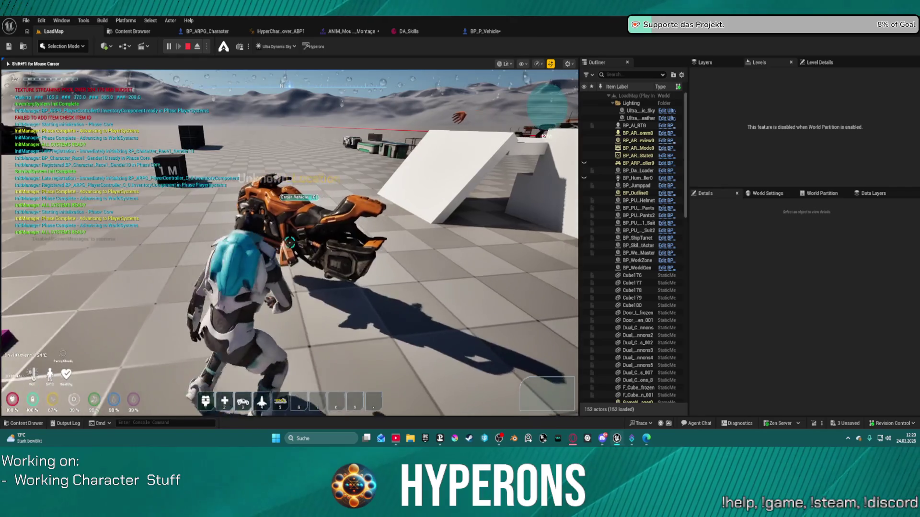
pyautogui.press('e')
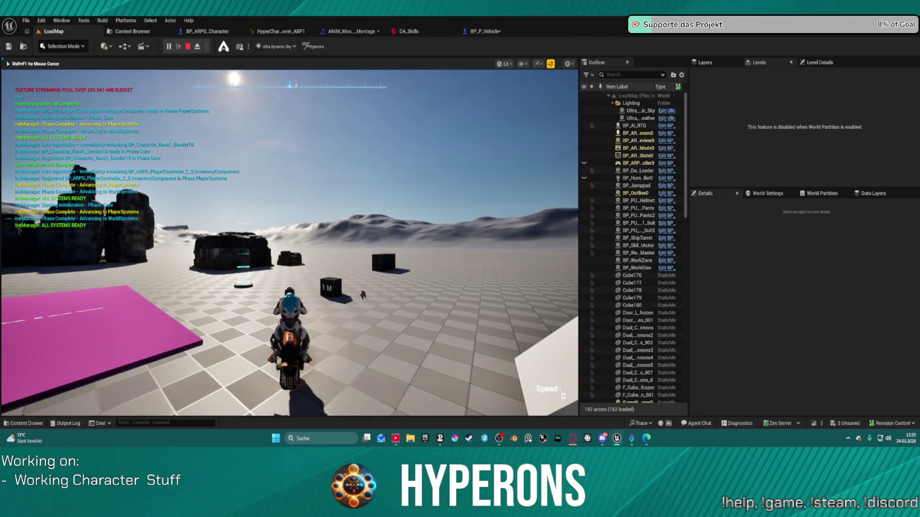
pyautogui.press('Escape')
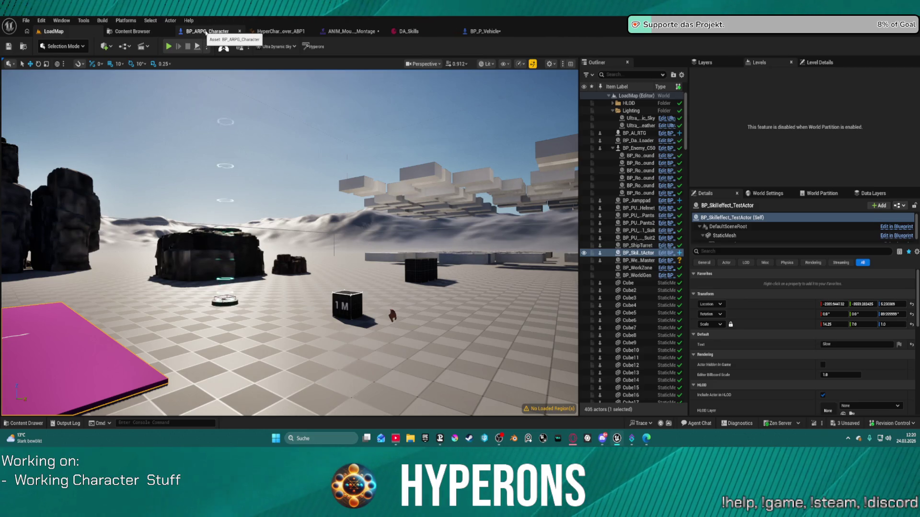
# Open BP_P_Vehicle's EventGraph and pan to the Play Montage and Queue nodes
pyautogui.click(476, 34)
pyautogui.moveTo(511, 244)
pyautogui.mouseDown()
pyautogui.moveTo(416, 122)
pyautogui.moveTo(345, 177)
pyautogui.moveTo(318, 211)
pyautogui.moveTo(469, 190)
pyautogui.moveTo(608, 189)
pyautogui.moveTo(503, 134)
pyautogui.moveTo(491, 161)
pyautogui.moveTo(494, 338)
pyautogui.mouseUp()
pyautogui.moveTo(364, 43)
pyautogui.mouseDown()
pyautogui.moveTo(335, 110)
pyautogui.moveTo(424, 136)
pyautogui.moveTo(440, 192)
pyautogui.moveTo(479, 182)
pyautogui.moveTo(515, 119)
pyautogui.moveTo(635, 283)
pyautogui.moveTo(698, 232)
pyautogui.mouseUp()
pyautogui.click(637, 197)
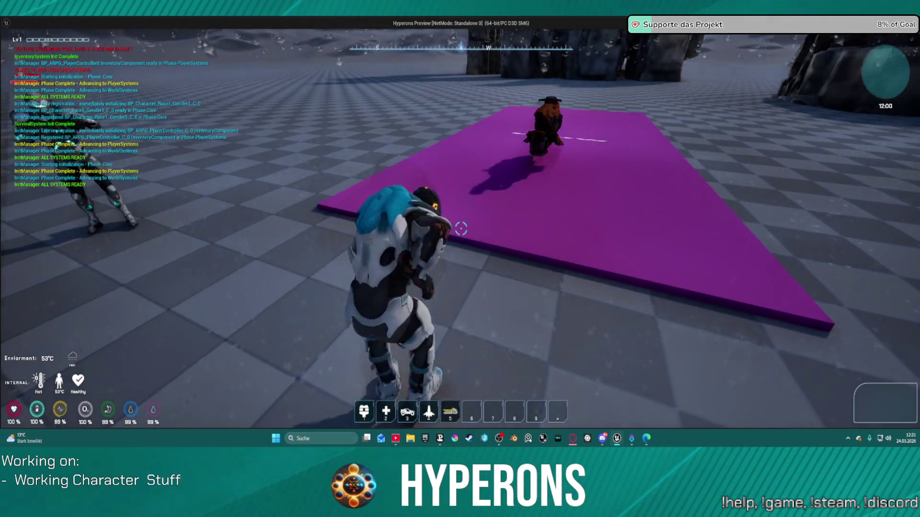
# Mount and ride the hoverbike past the rocks, then place Queue Next Movement Mode beside the Delay
pyautogui.press('e')
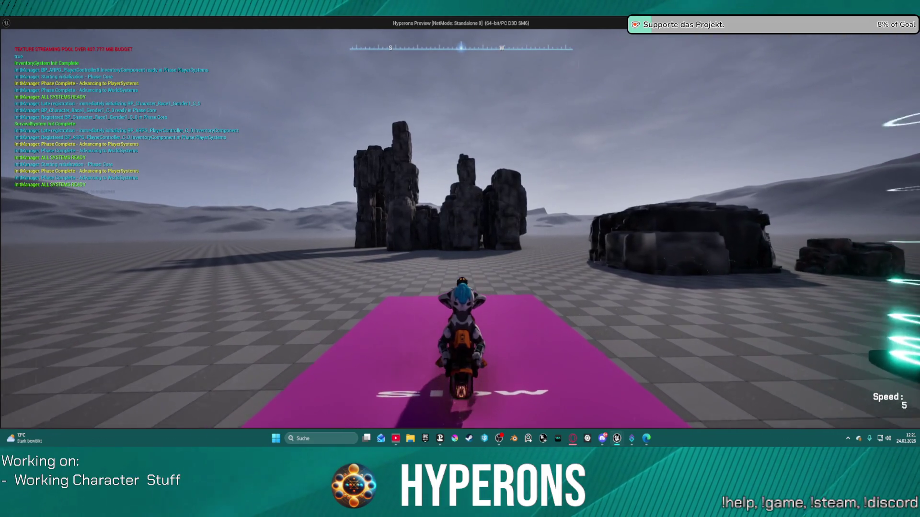
pyautogui.press('w')
pyautogui.press('d')
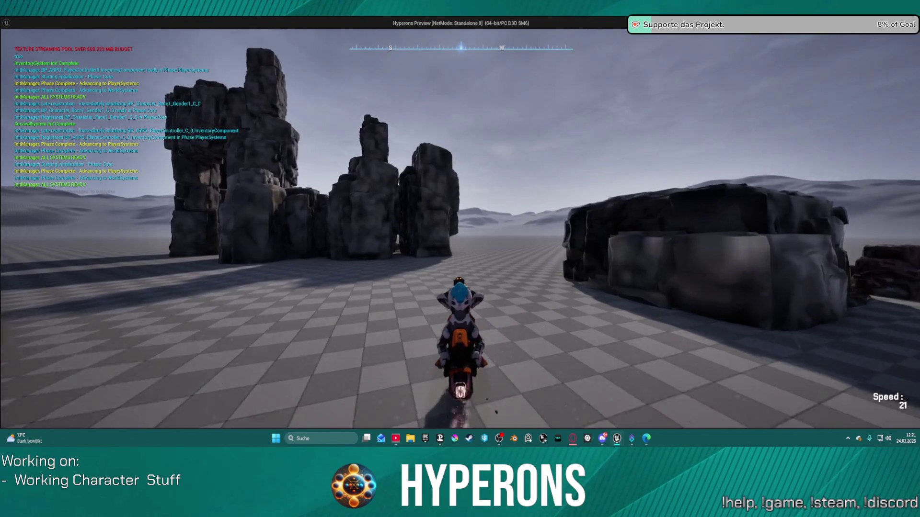
pyautogui.press('w')
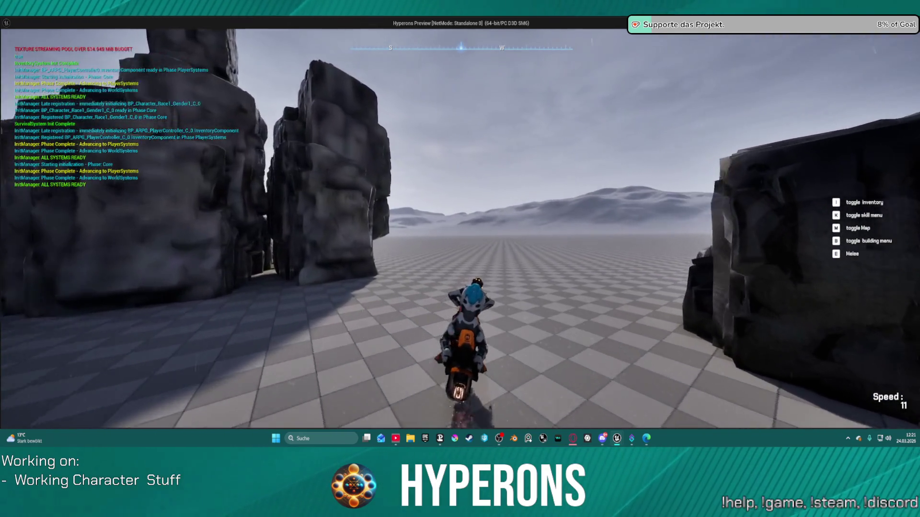
pyautogui.press('a')
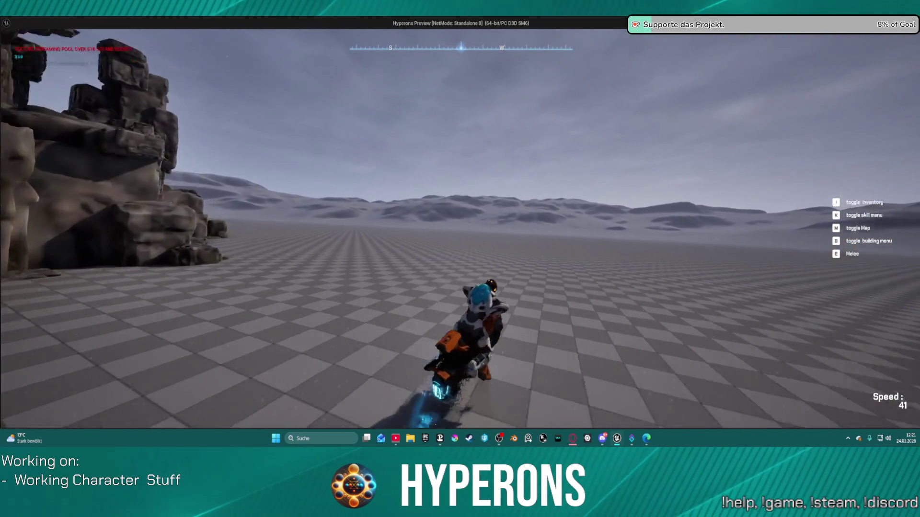
pyautogui.press('d')
pyautogui.press('d')
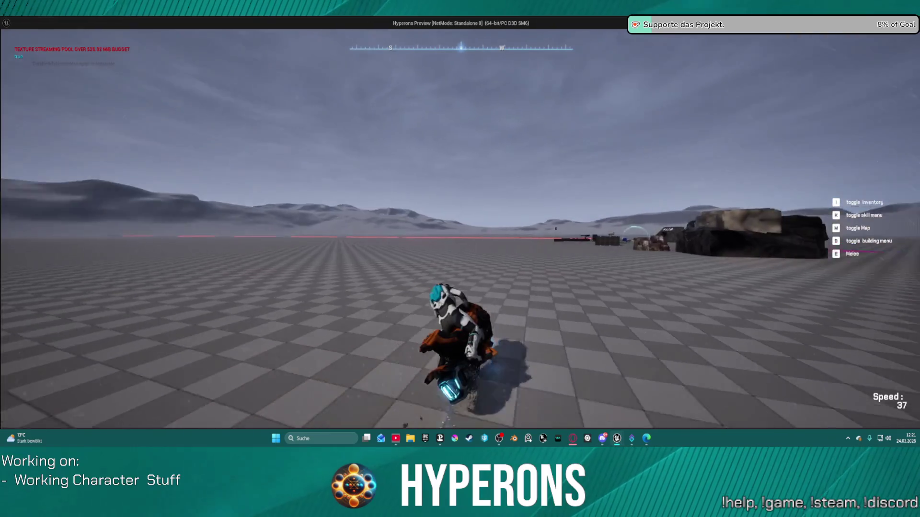
pyautogui.press('a')
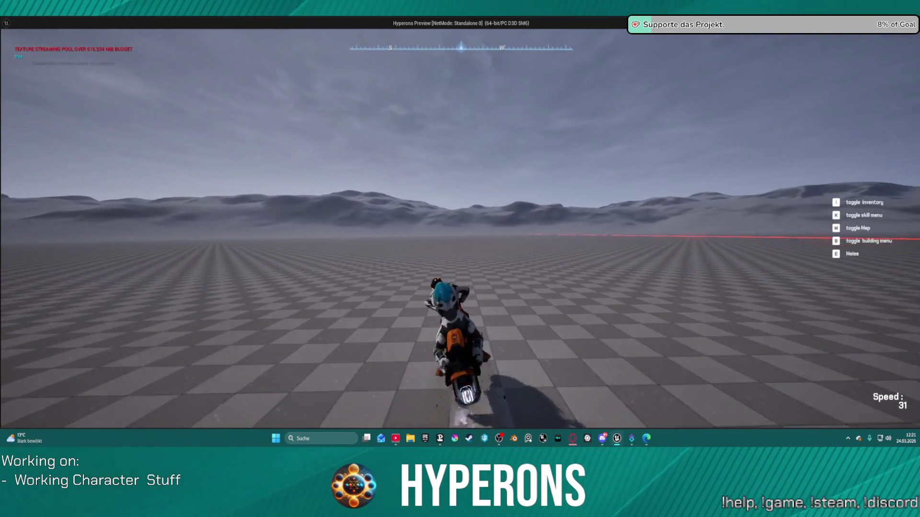
pyautogui.press('Escape')
pyautogui.moveTo(524, 194)
pyautogui.mouseDown()
pyautogui.moveTo(536, 152)
pyautogui.moveTo(508, 128)
pyautogui.mouseUp()
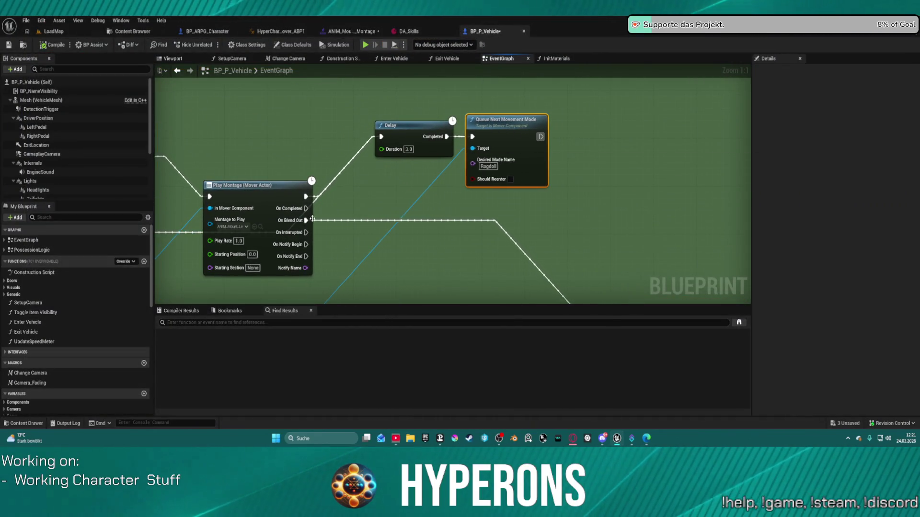
# Wire Play Montage's On Completed pin into the Queue Next Movement Mode exec input
pyautogui.moveTo(305, 221)
pyautogui.mouseDown()
pyautogui.moveTo(360, 221)
pyautogui.moveTo(473, 137)
pyautogui.mouseUp()
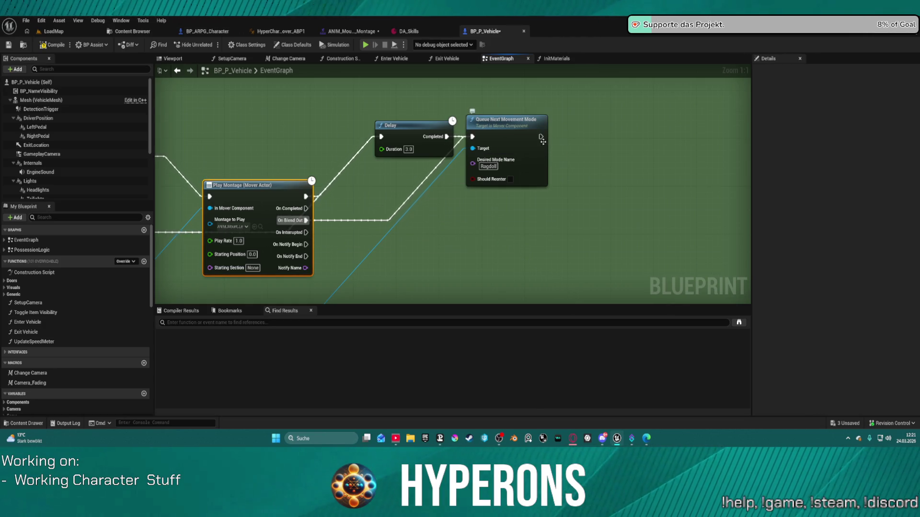
pyautogui.scroll(-5, 541, 140)
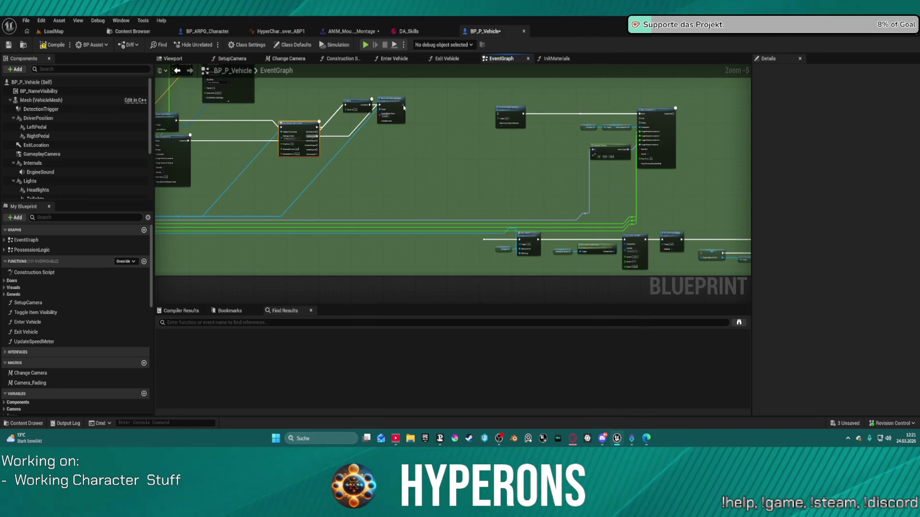
pyautogui.scroll(5, 388, 138)
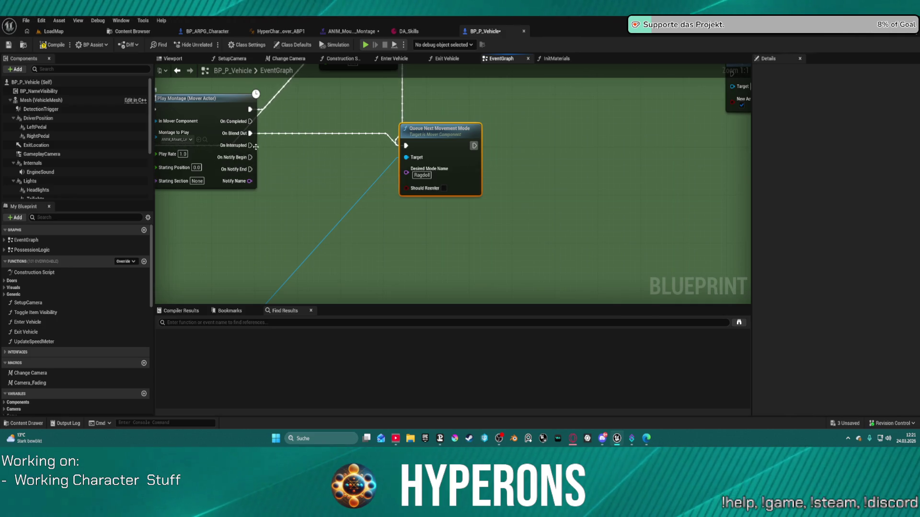
pyautogui.moveTo(250, 121); pyautogui.dragTo(390, 141)
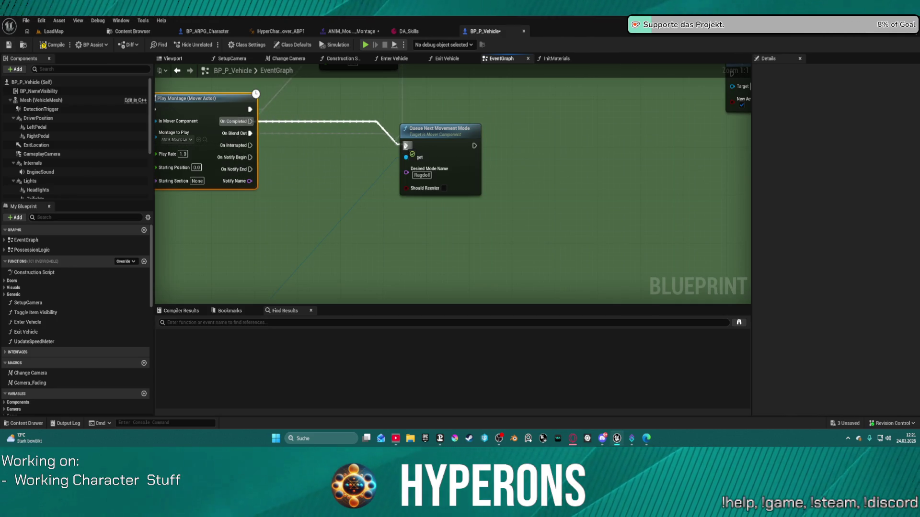
pyautogui.click(353, 135)
pyautogui.moveTo(475, 145)
pyautogui.mouseDown()
pyautogui.moveTo(538, 254)
pyautogui.moveTo(688, 297)
pyautogui.moveTo(596, 304)
pyautogui.moveTo(376, 232)
pyautogui.moveTo(322, 147)
pyautogui.mouseUp()
pyautogui.press('Escape')
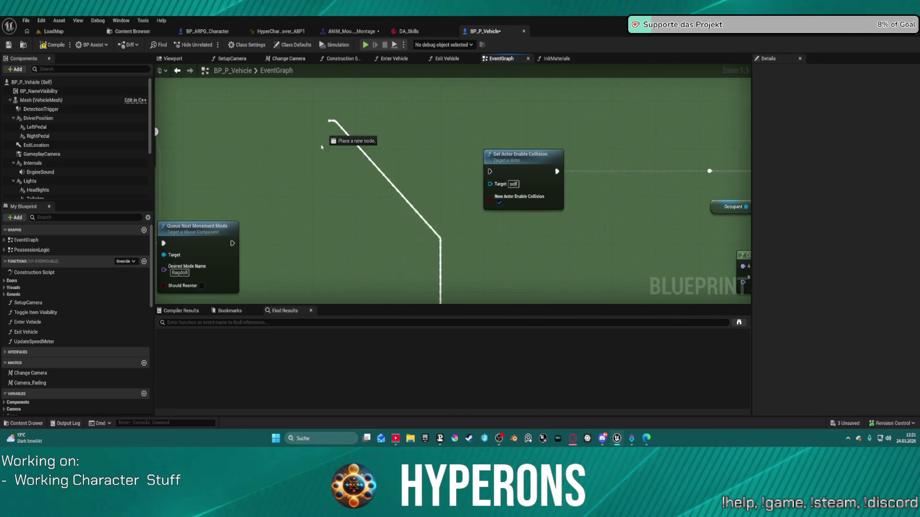
pyautogui.moveTo(236, 245); pyautogui.dragTo(481, 140)
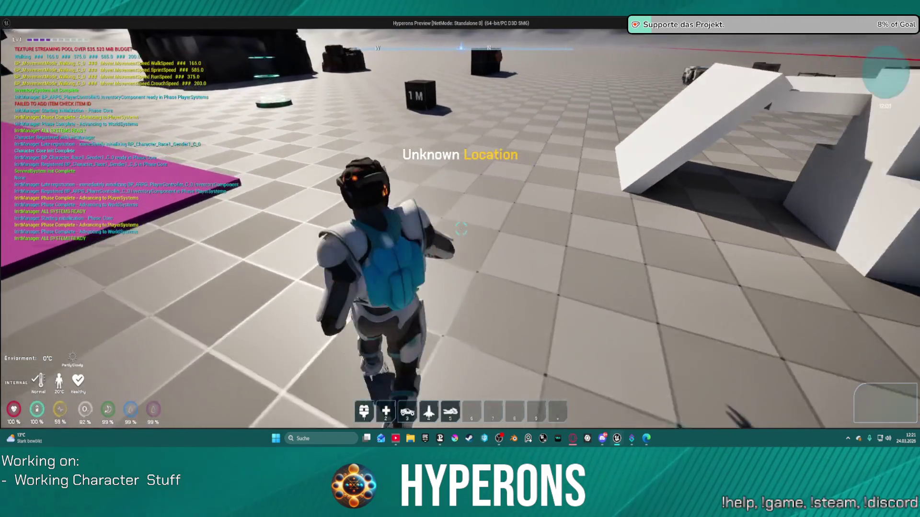
pyautogui.press('5')
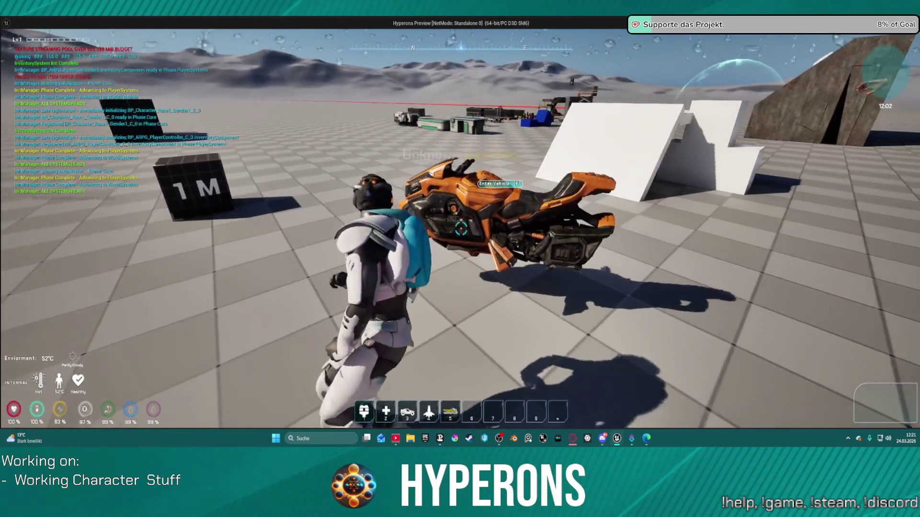
pyautogui.press('f')
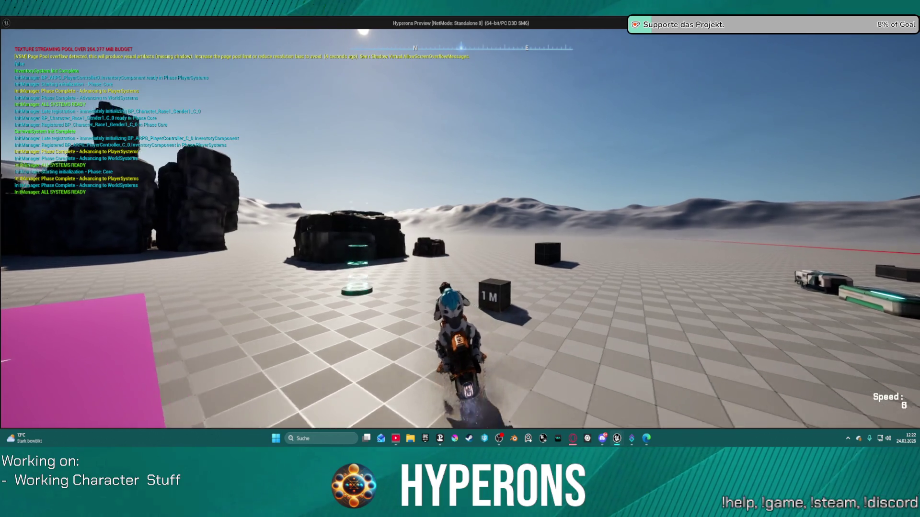
pyautogui.press('f')
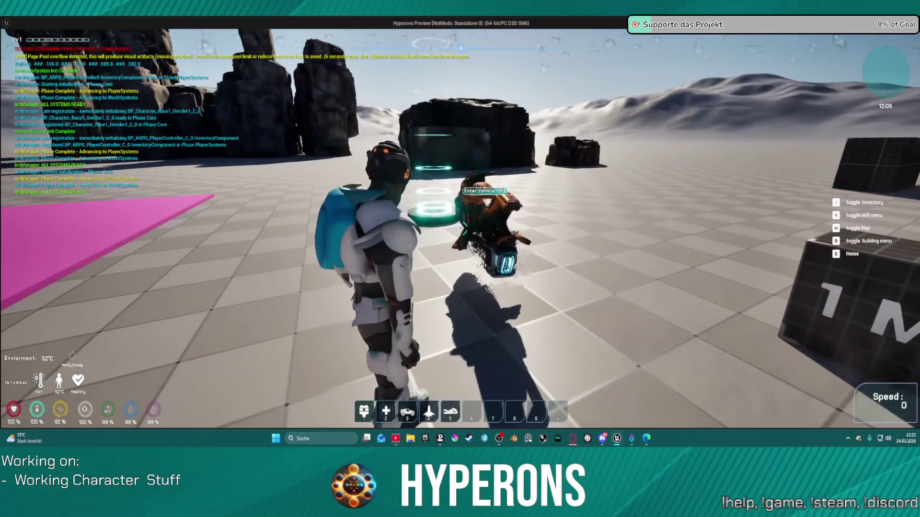
pyautogui.press('w')
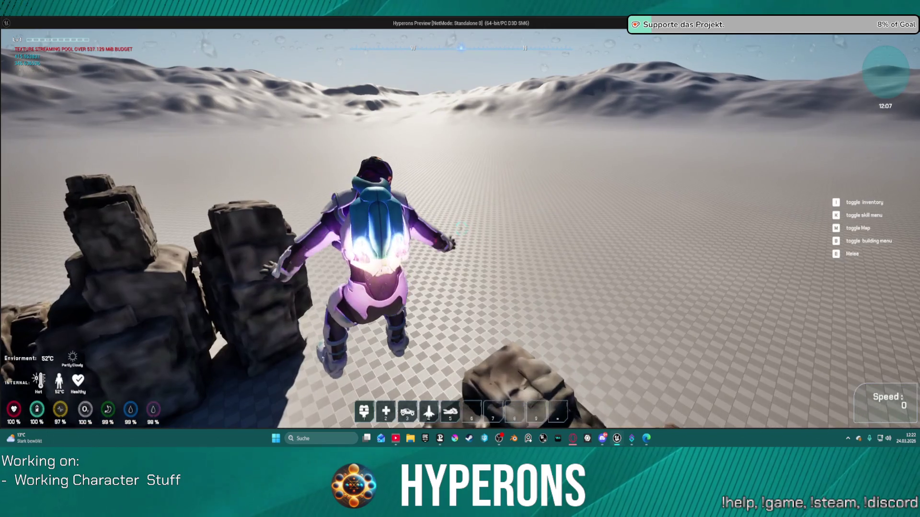
pyautogui.press('s')
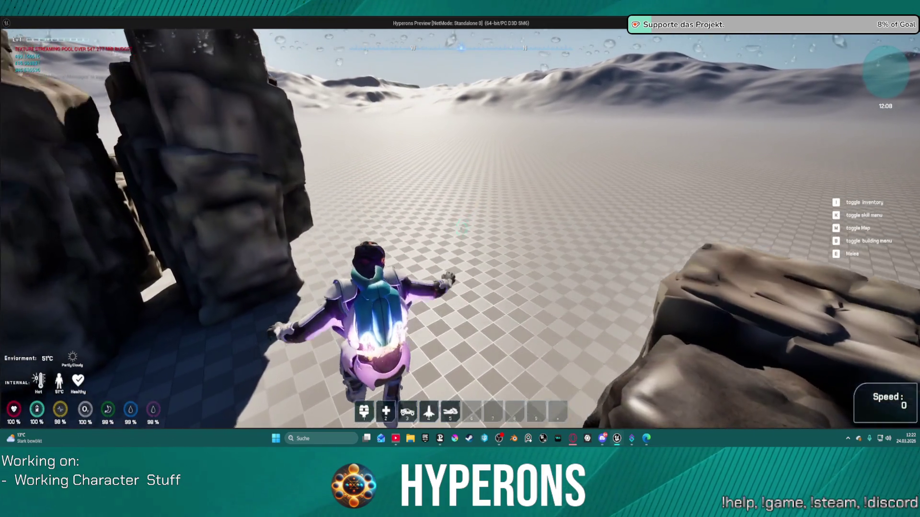
pyautogui.press('Escape')
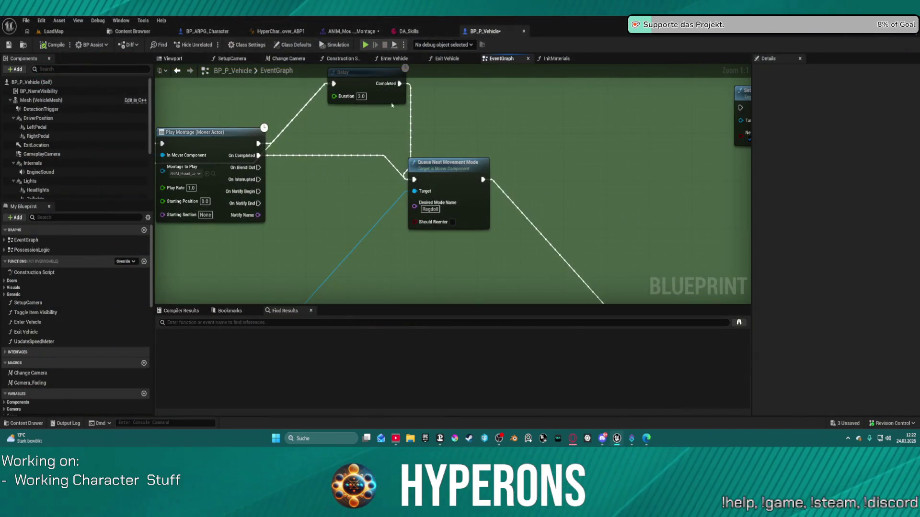
# Set the Queue Layered Move node's Duration Ms to 600 and Mix Mode to Override All
pyautogui.moveTo(332, 165)
pyautogui.mouseDown()
pyautogui.moveTo(374, 178)
pyautogui.moveTo(380, 204)
pyautogui.moveTo(499, 171)
pyautogui.moveTo(884, 102)
pyautogui.mouseUp()
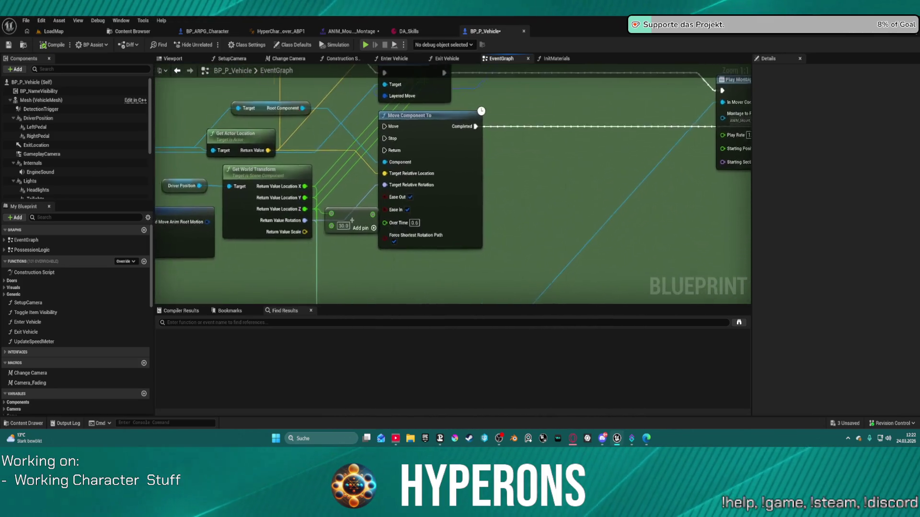
pyautogui.moveTo(453, 185)
pyautogui.mouseDown()
pyautogui.moveTo(596, 213)
pyautogui.moveTo(534, 275)
pyautogui.moveTo(434, 136)
pyautogui.moveTo(445, 11)
pyautogui.moveTo(477, 138)
pyautogui.mouseUp()
pyautogui.moveTo(747, 71)
pyautogui.mouseDown()
pyautogui.moveTo(670, 76)
pyautogui.moveTo(749, 146)
pyautogui.moveTo(735, 166)
pyautogui.mouseUp()
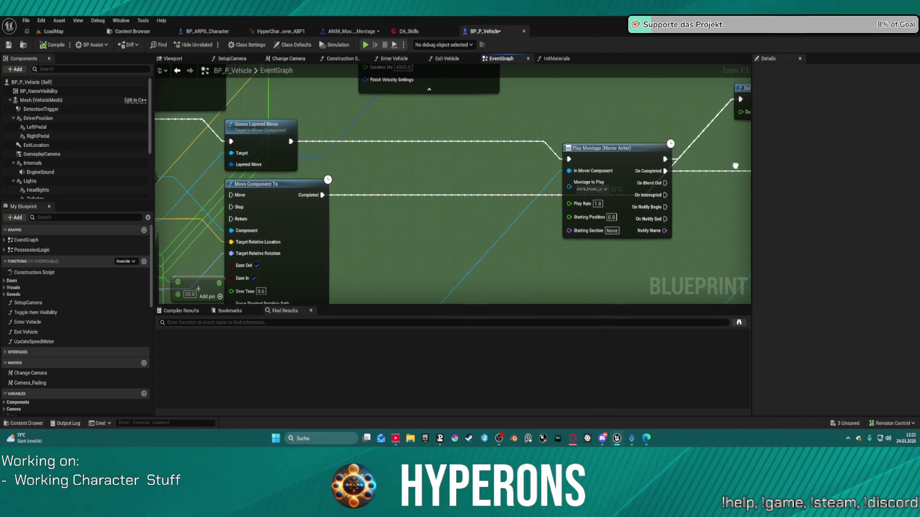
pyautogui.moveTo(519, 130); pyautogui.dragTo(408, 196)
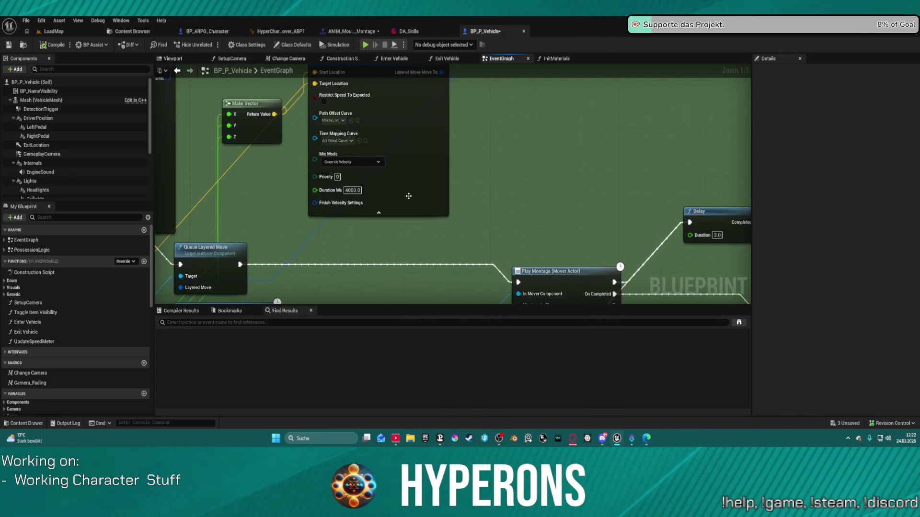
pyautogui.click(359, 191)
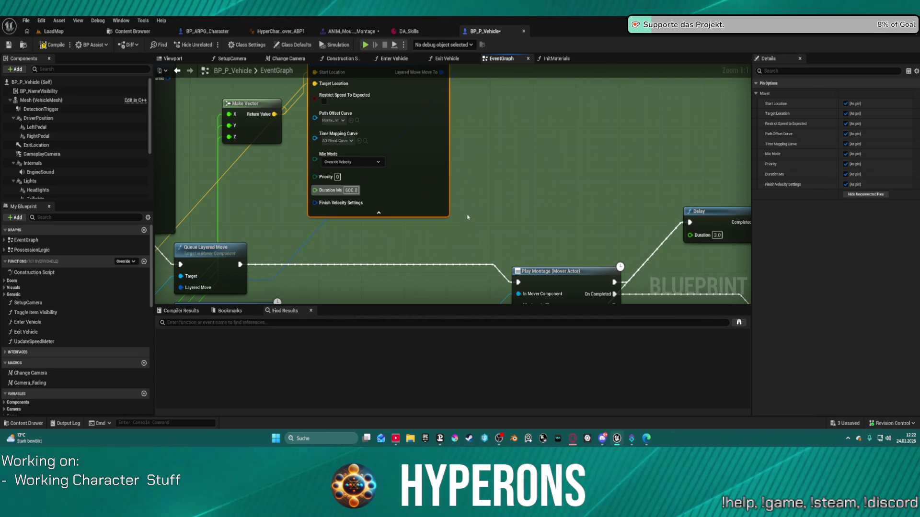
pyautogui.click(367, 162)
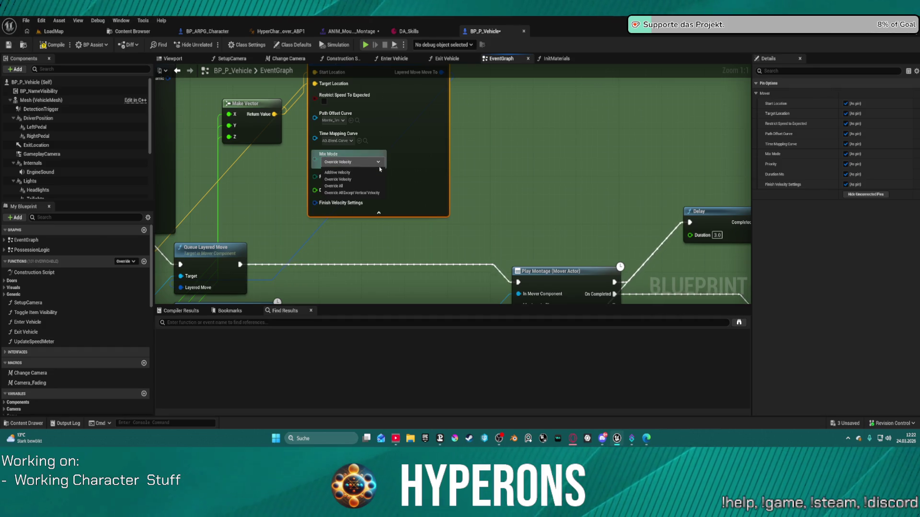
pyautogui.click(364, 186)
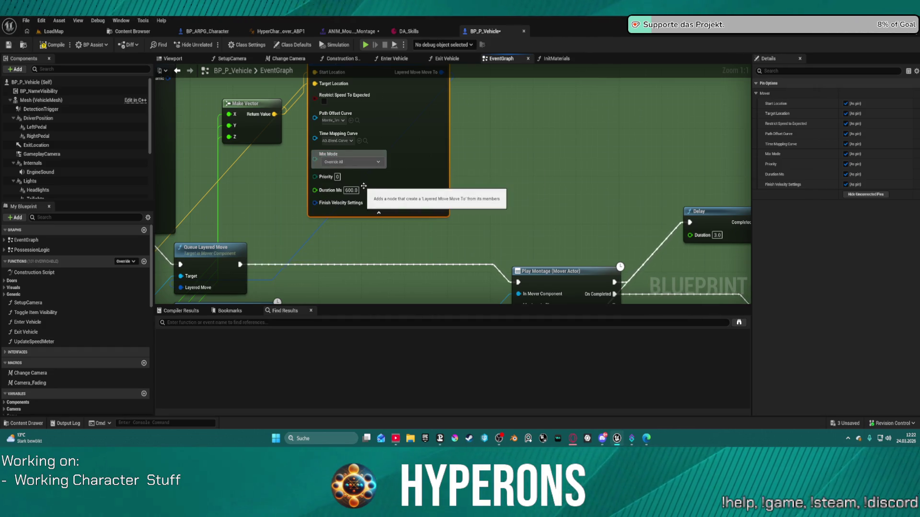
pyautogui.click(551, 137)
pyautogui.moveTo(551, 137)
pyautogui.mouseDown()
pyautogui.moveTo(560, 222)
pyautogui.moveTo(441, 154)
pyautogui.moveTo(355, 119)
pyautogui.moveTo(306, 80)
pyautogui.mouseUp()
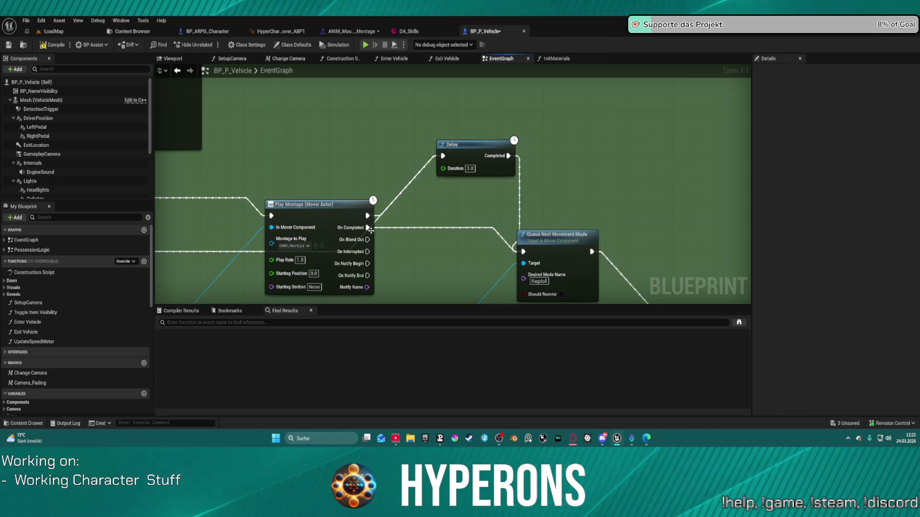
pyautogui.click(345, 32)
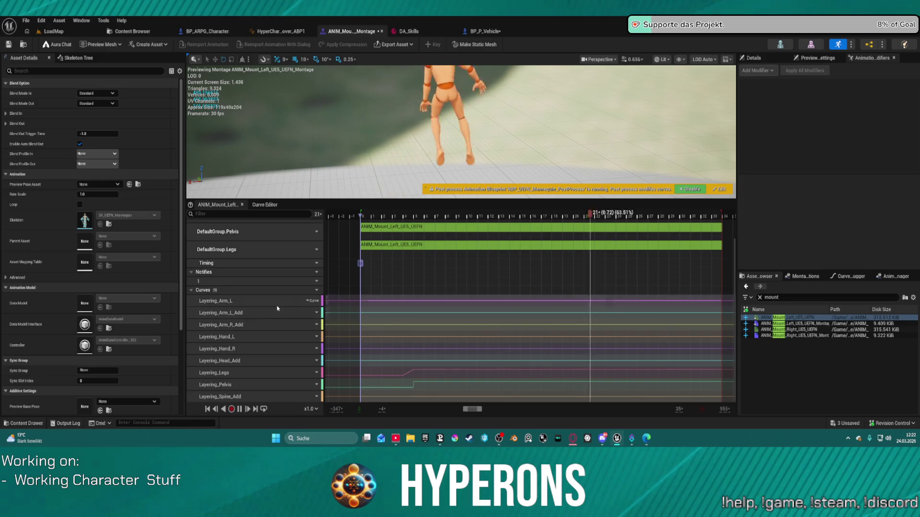
# Remove the animation segments from the Curves, Arm R and Arm L slot tracks
pyautogui.scroll(4, 273, 302)
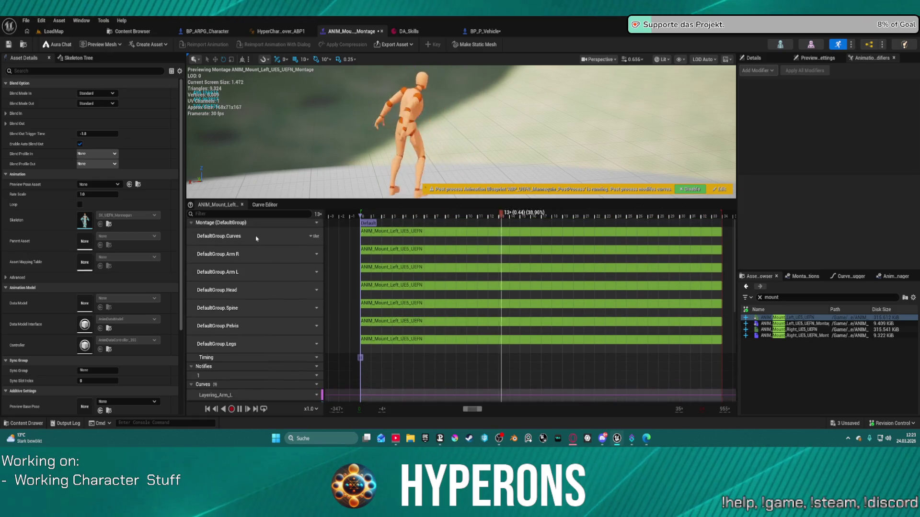
pyautogui.click(312, 236)
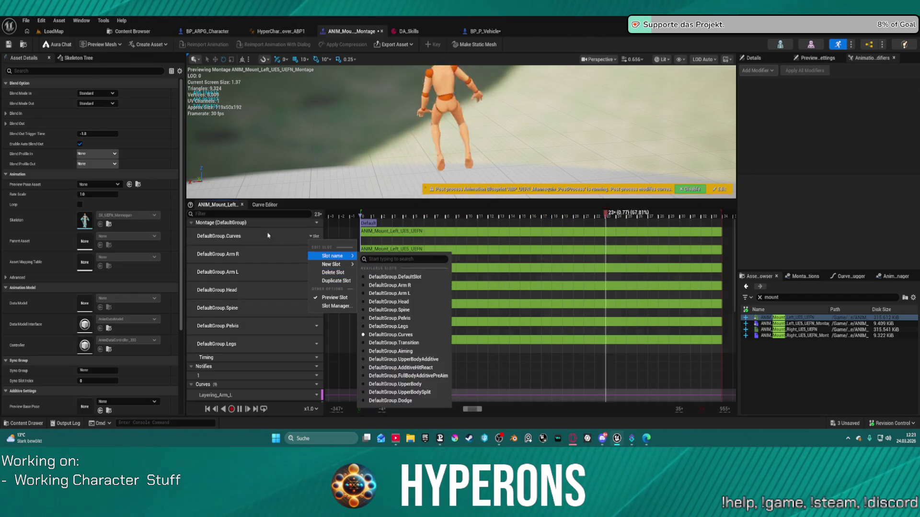
pyautogui.click(282, 240)
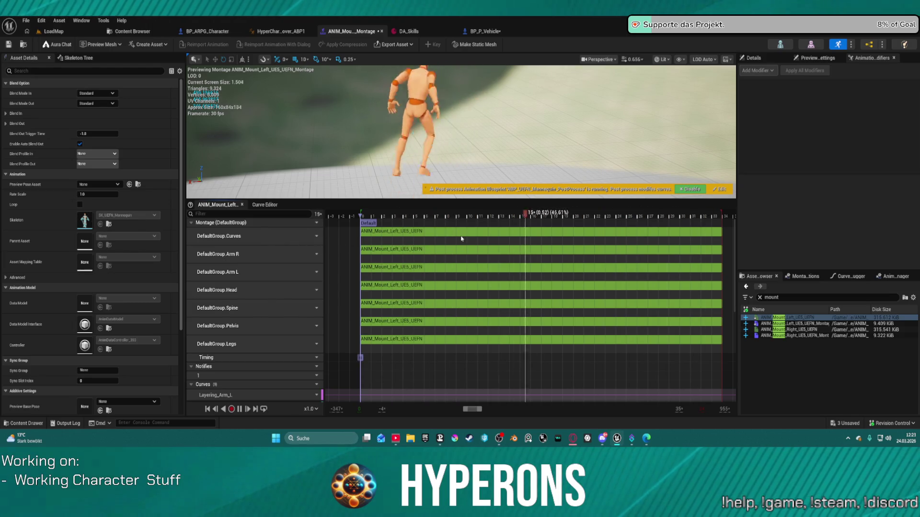
pyautogui.press('Delete')
pyautogui.click(426, 250)
pyautogui.press('Delete')
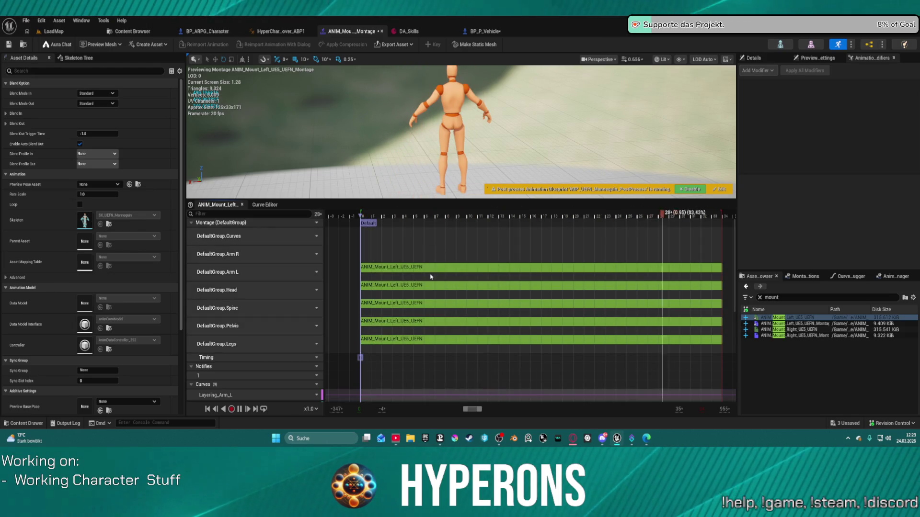
pyautogui.click(385, 269)
pyautogui.press('Delete')
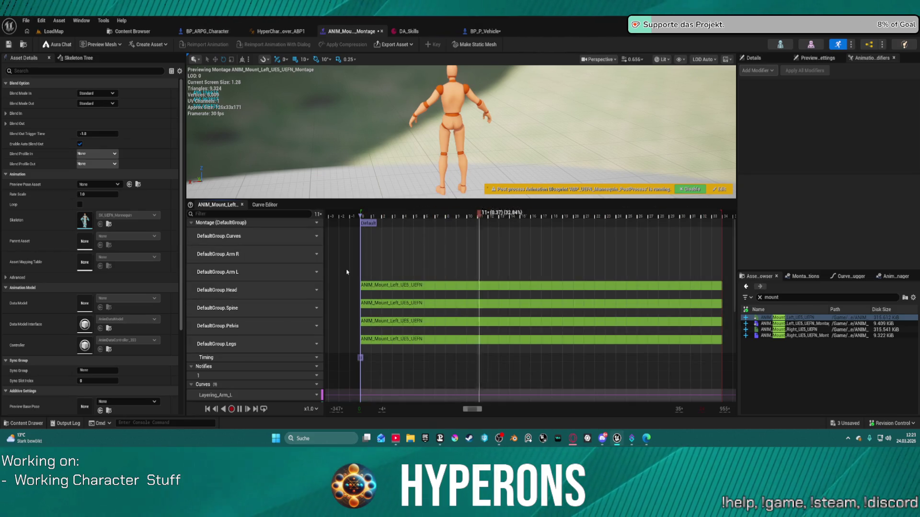
# Delete the Curves, Arm R and Arm L slot tracks from the montage
pyautogui.click(315, 237)
pyautogui.click(339, 272)
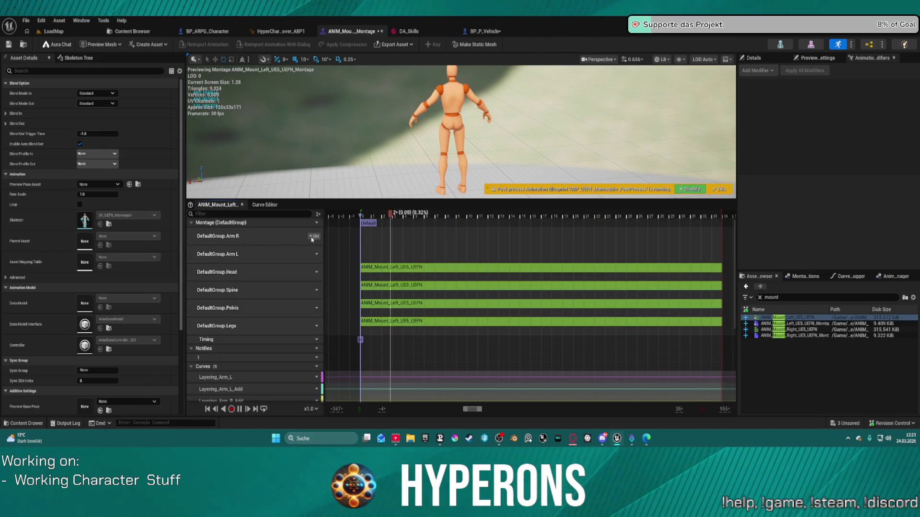
pyautogui.click(315, 236)
pyautogui.click(331, 280)
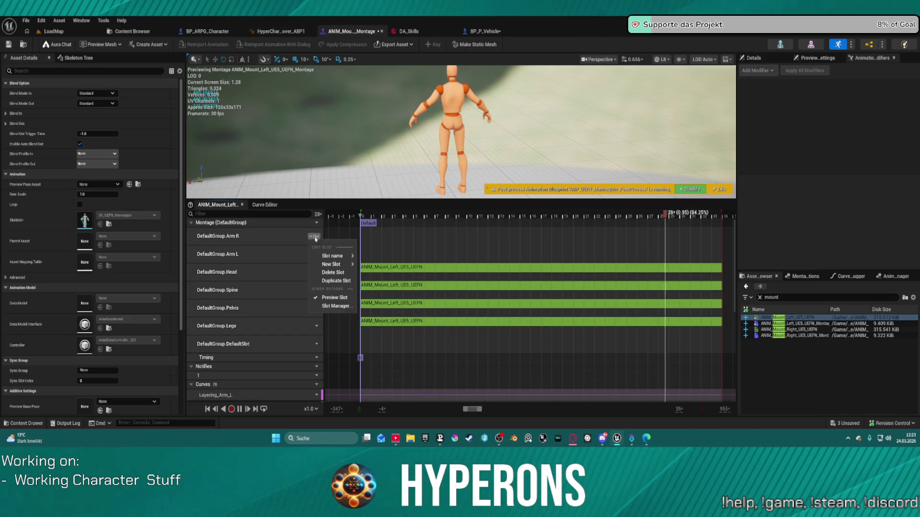
pyautogui.click(332, 272)
pyautogui.click(314, 236)
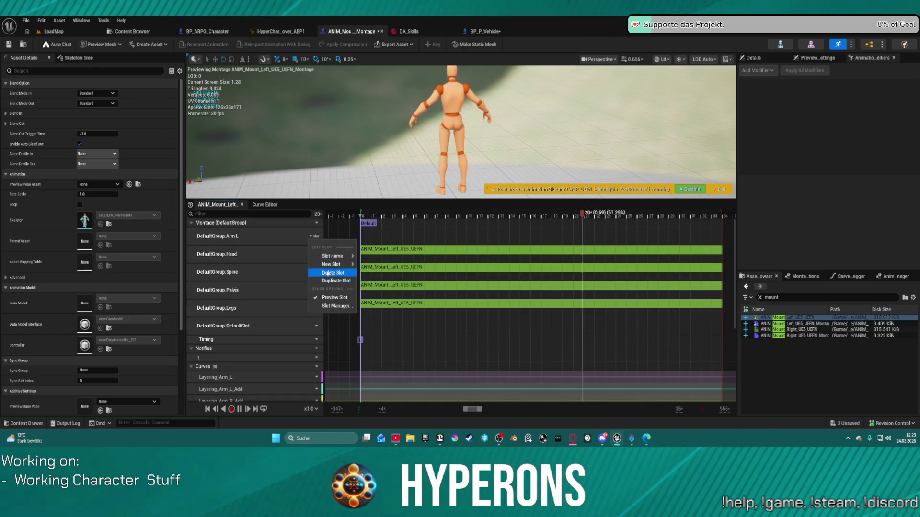
pyautogui.click(328, 273)
# Delete the Head, Spine and Pelvis slot tracks plus the stray empty DefaultSlot track
pyautogui.click(314, 237)
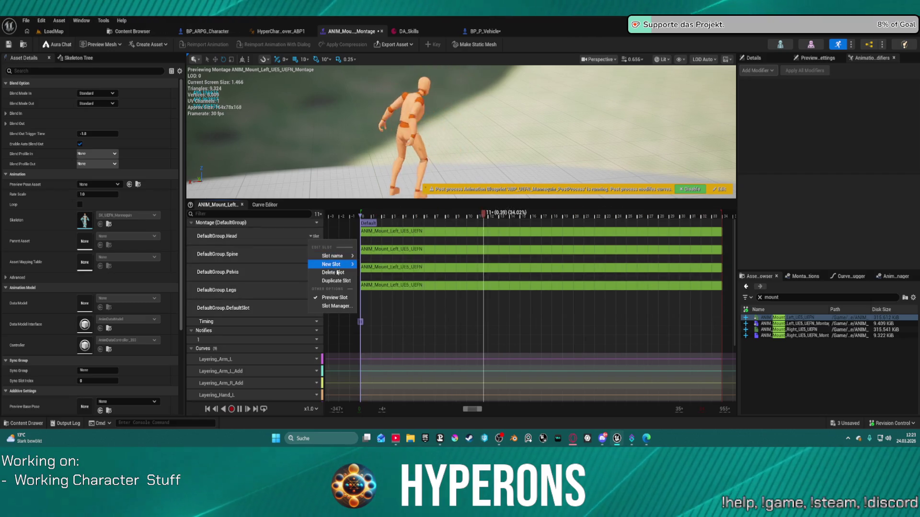
pyautogui.click(333, 272)
pyautogui.click(314, 236)
pyautogui.click(333, 272)
pyautogui.click(314, 236)
pyautogui.click(333, 272)
pyautogui.click(315, 254)
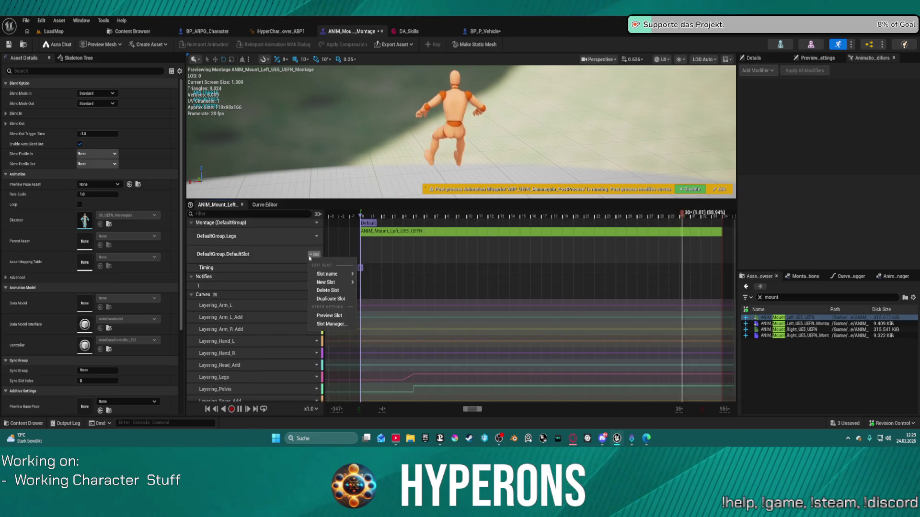
pyautogui.click(332, 290)
# Assign the remaining Legs track to DefaultGroup.DefaultSlot, then return to LoadMap
pyautogui.click(314, 237)
pyautogui.moveTo(347, 264)
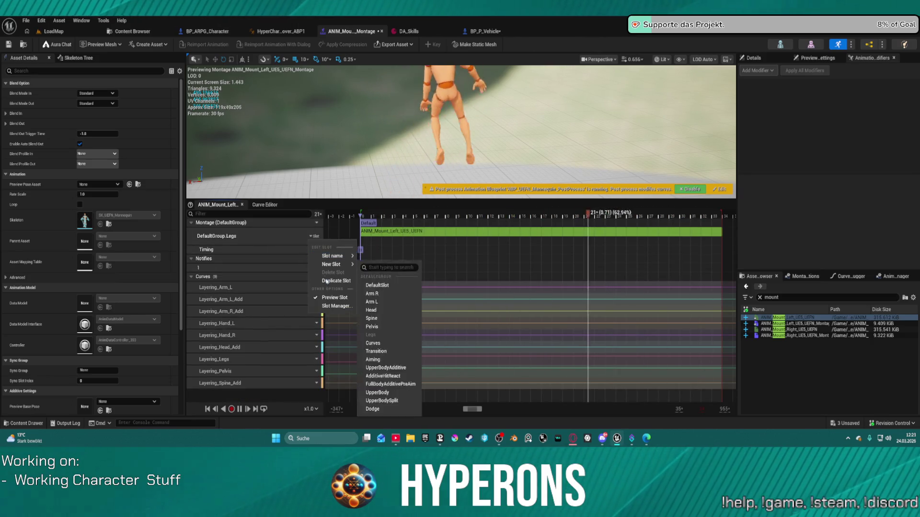
pyautogui.click(384, 286)
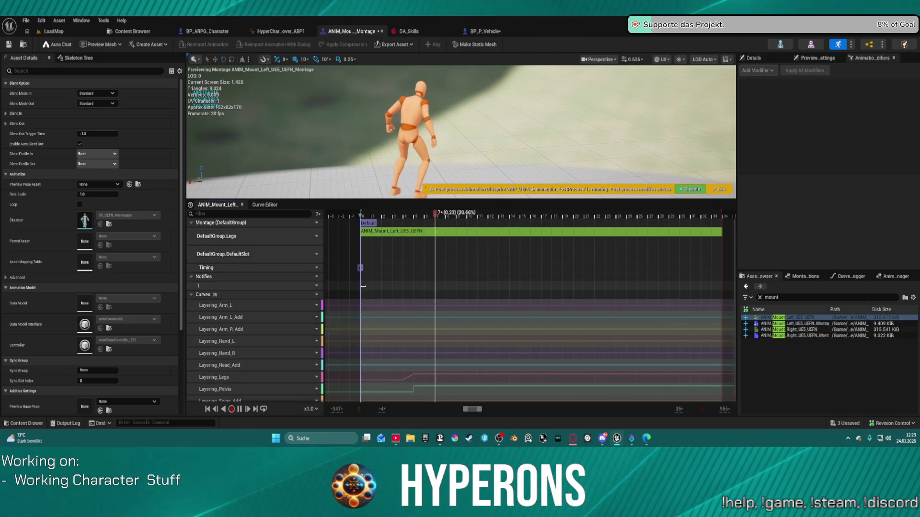
pyautogui.click(390, 231)
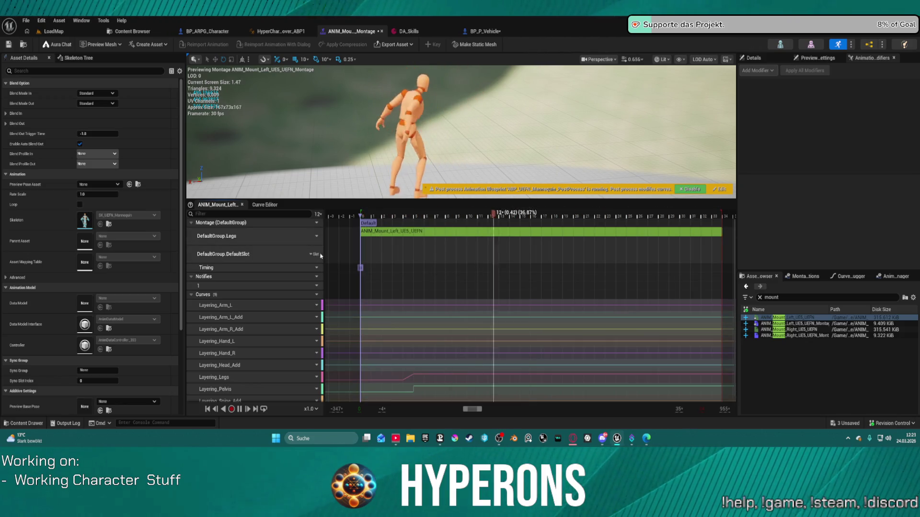
pyautogui.click(314, 254)
pyautogui.click(324, 290)
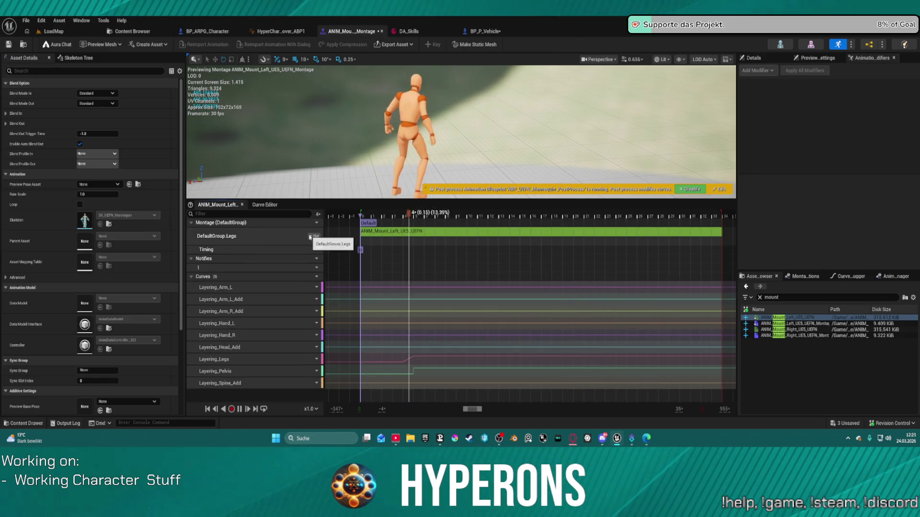
pyautogui.click(314, 236)
pyautogui.moveTo(344, 256)
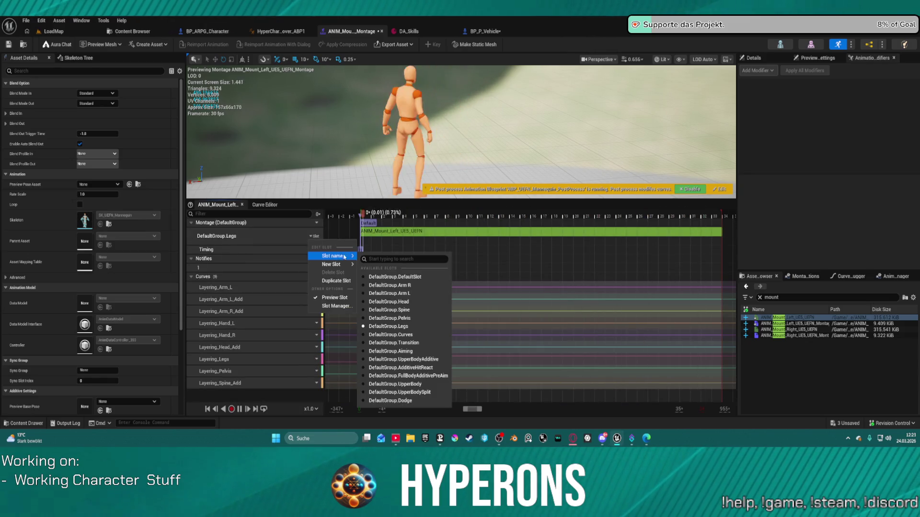
pyautogui.click(393, 277)
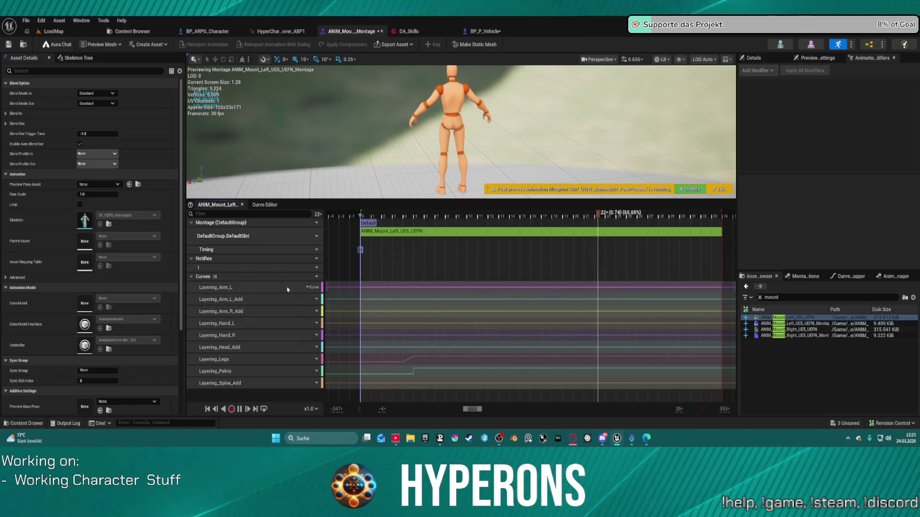
pyautogui.click(51, 33)
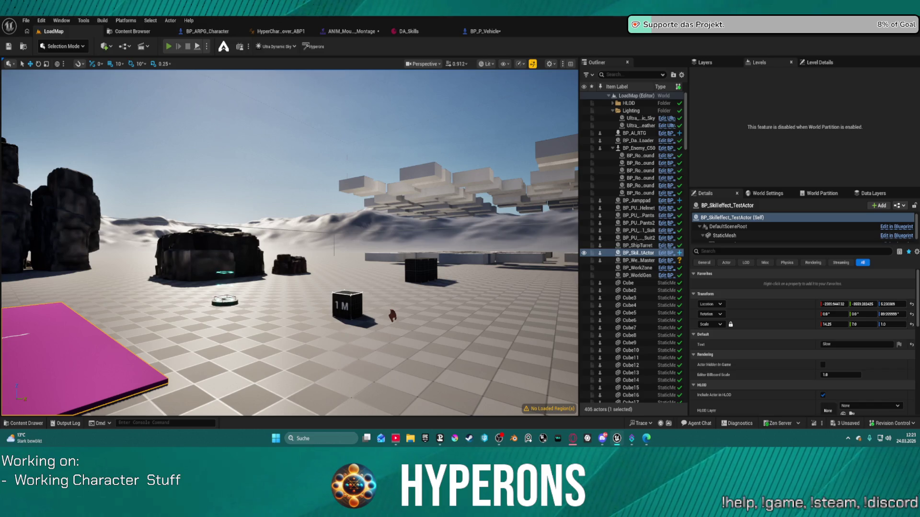
# Play-test the level, spawning the hoverbike with 5 and mounting it with E
pyautogui.hotkey('alt', 'p')
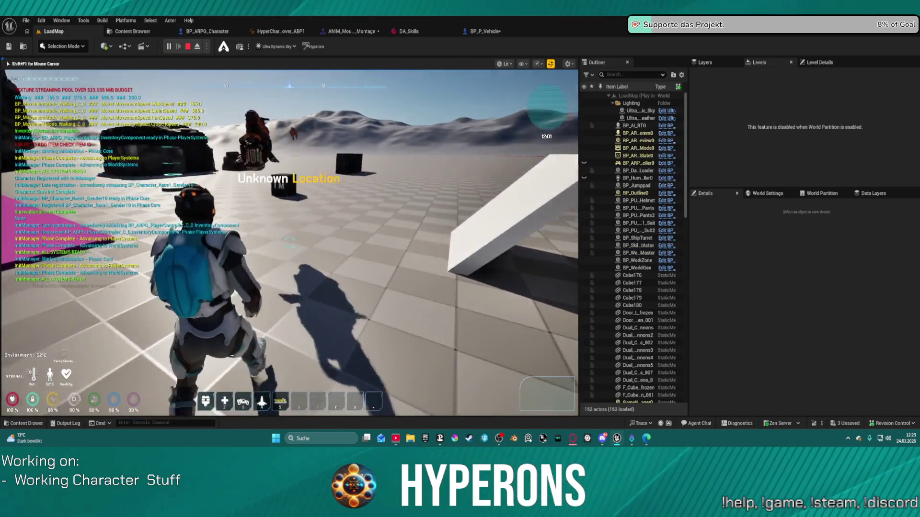
pyautogui.press('5')
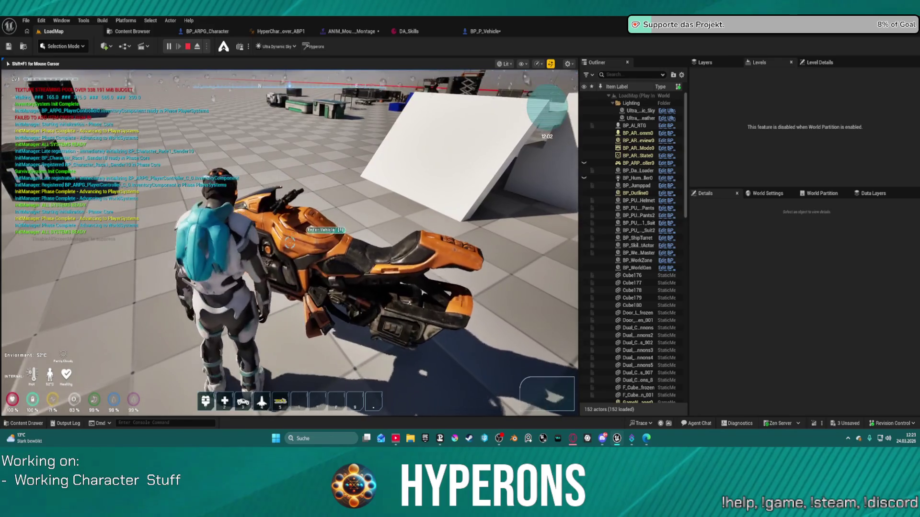
pyautogui.press('e')
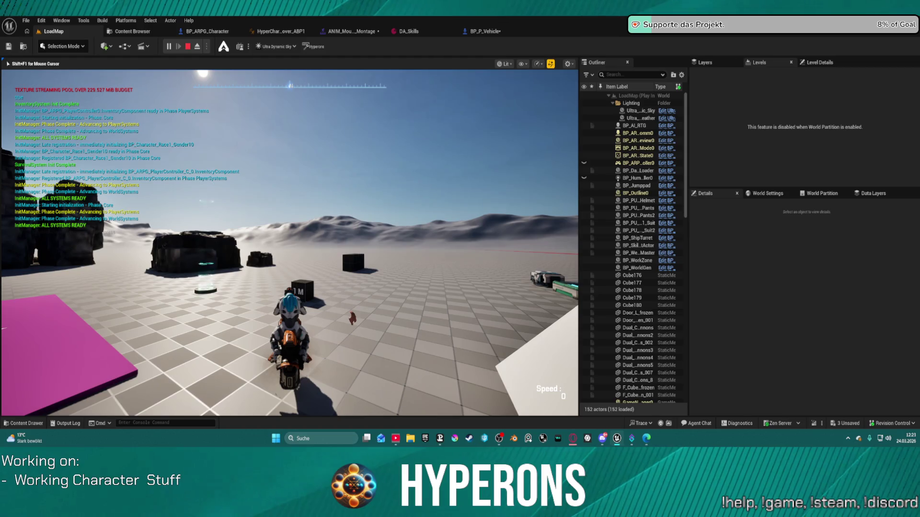
pyautogui.press('Escape')
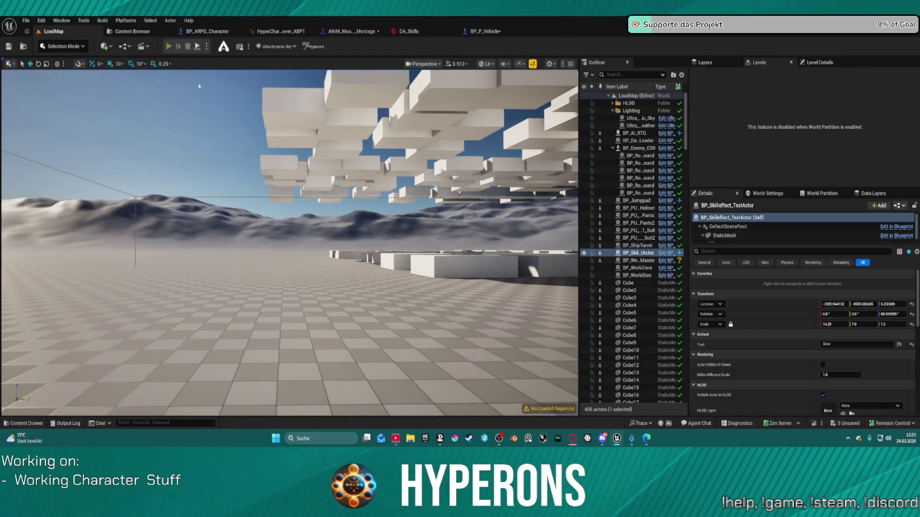
# Run another play test, walk to the bike, mount it with F and ride, then reopen the montage
pyautogui.hotkey('alt', 'p')
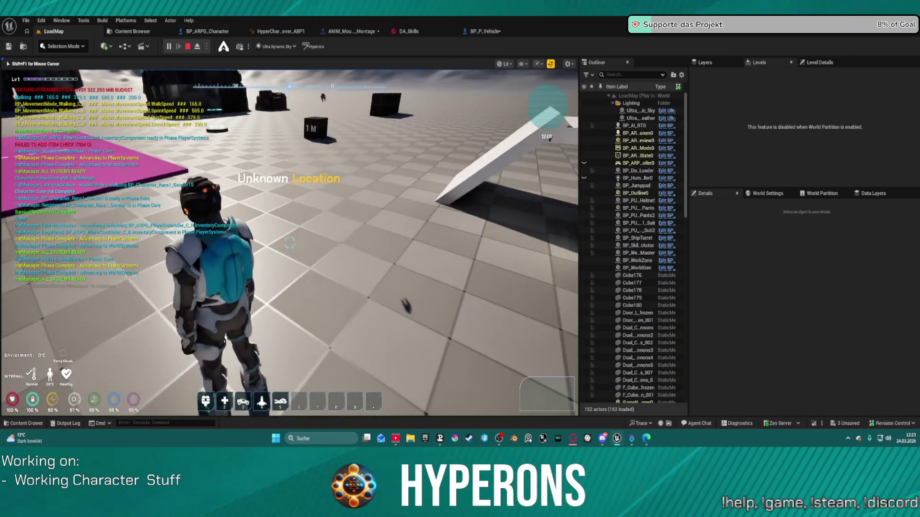
pyautogui.press('a')
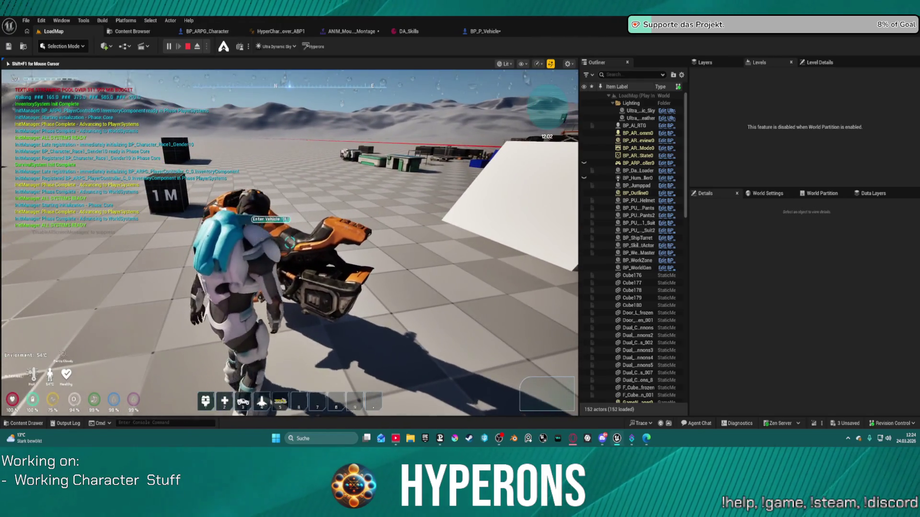
pyautogui.press('w')
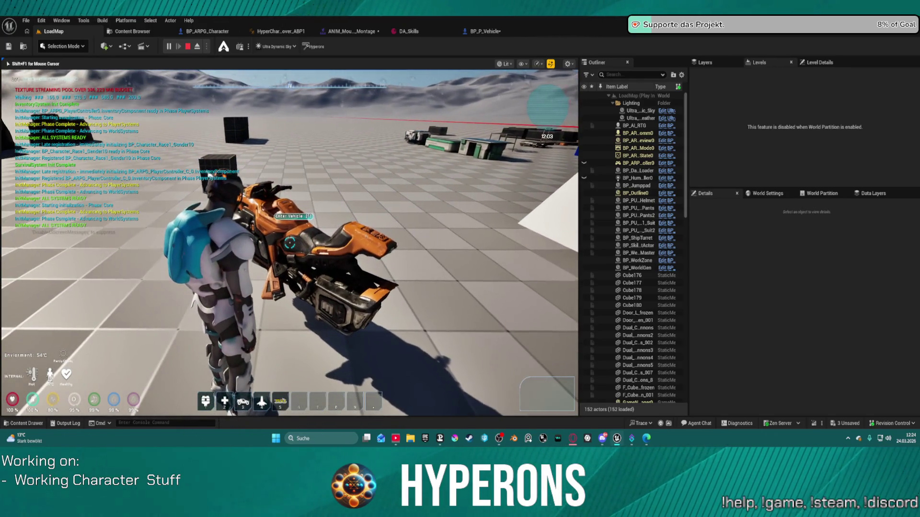
pyautogui.press('f')
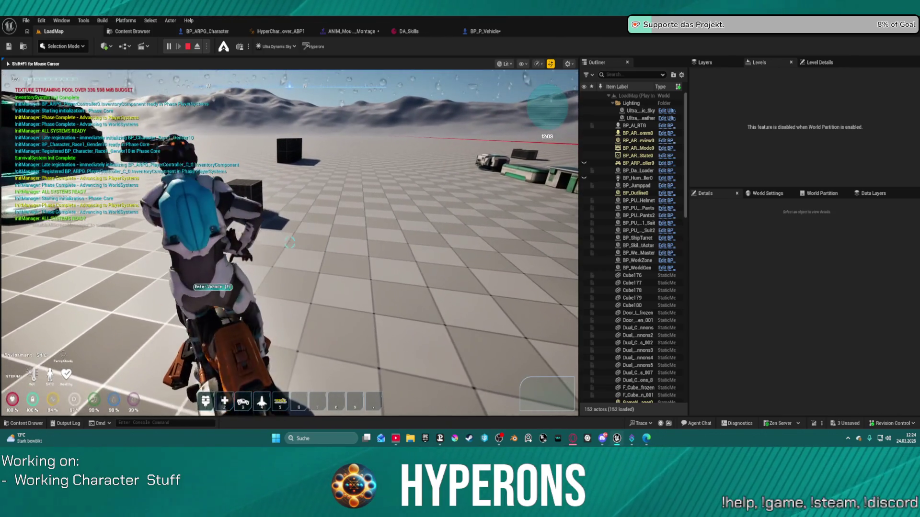
pyautogui.press('w')
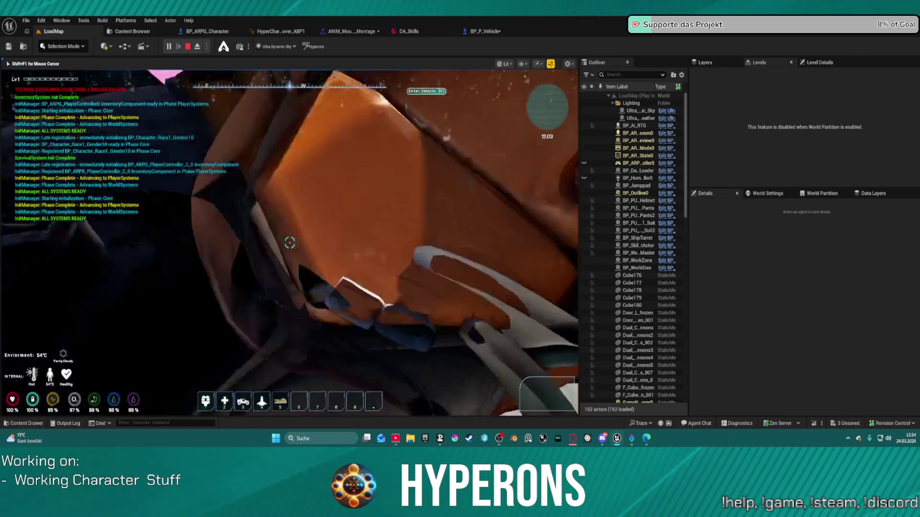
pyautogui.press('f')
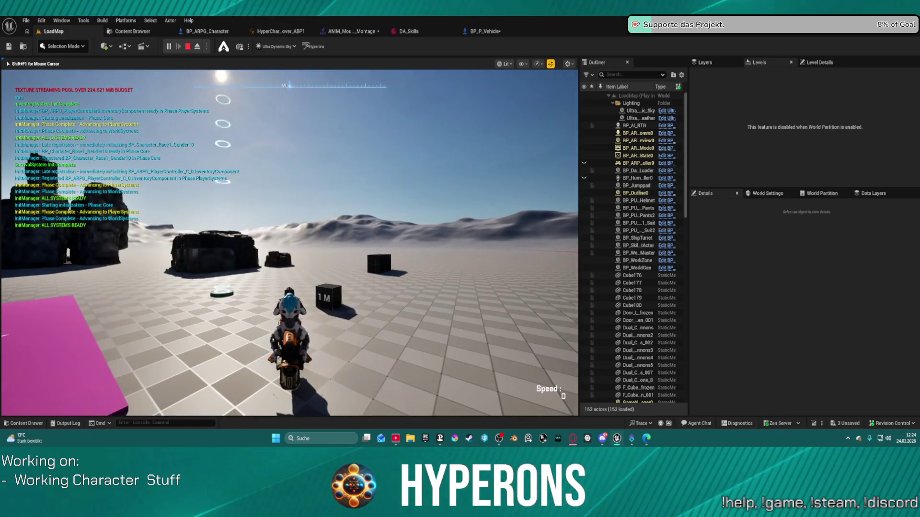
pyautogui.press('Escape')
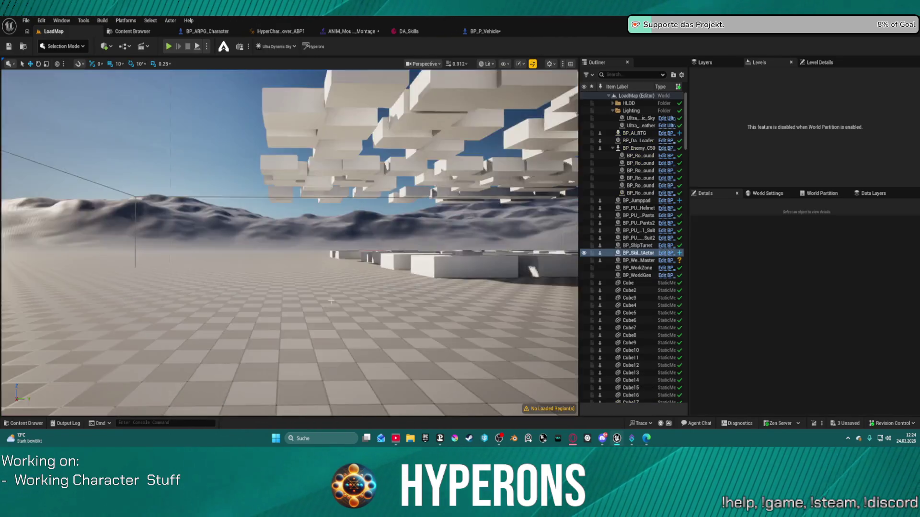
pyautogui.click(283, 32)
pyautogui.click(352, 31)
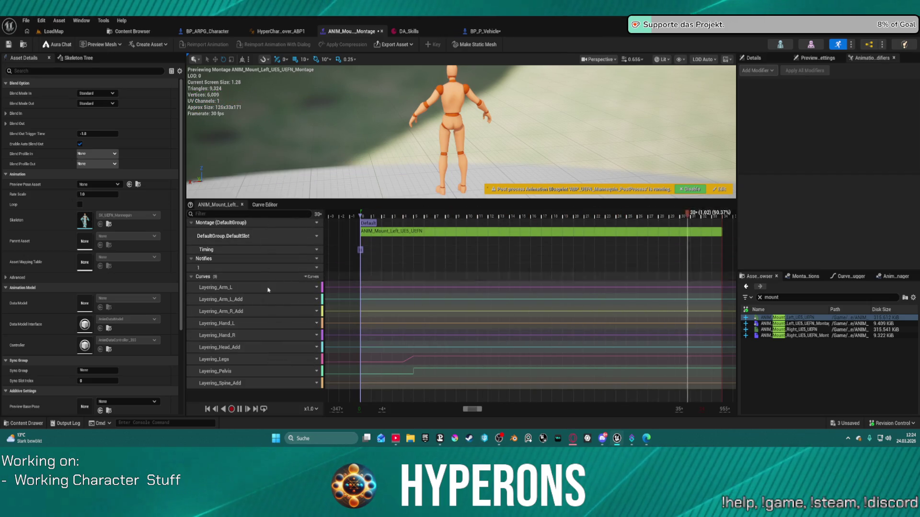
# Delete all remaining Layering curve rows, then start a play test from LoadMap
pyautogui.keyDown('shift'); pyautogui.click(270, 381); pyautogui.keyUp('shift')
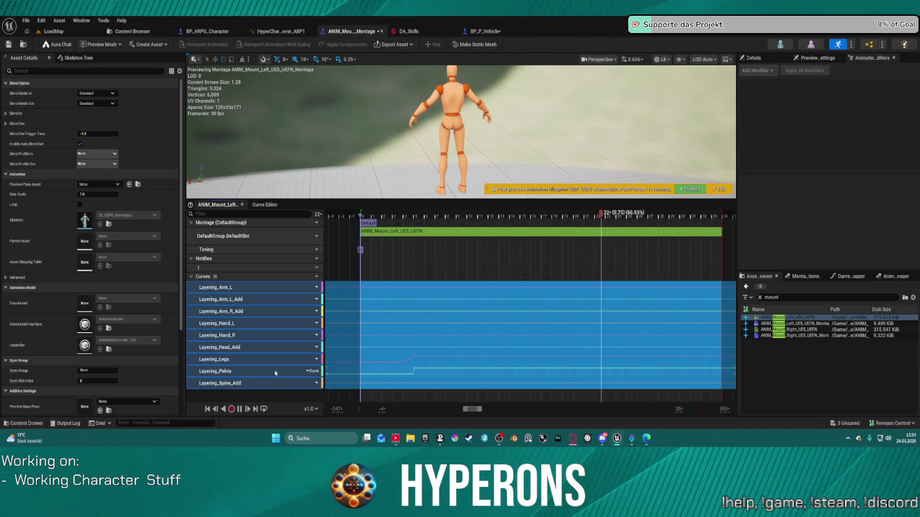
pyautogui.press('Delete')
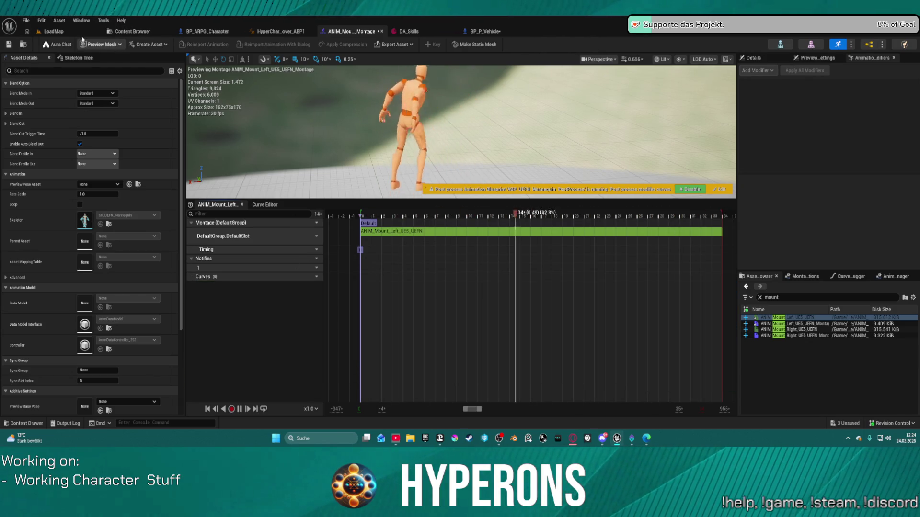
pyautogui.click(53, 31)
pyautogui.hotkey('alt', 'p')
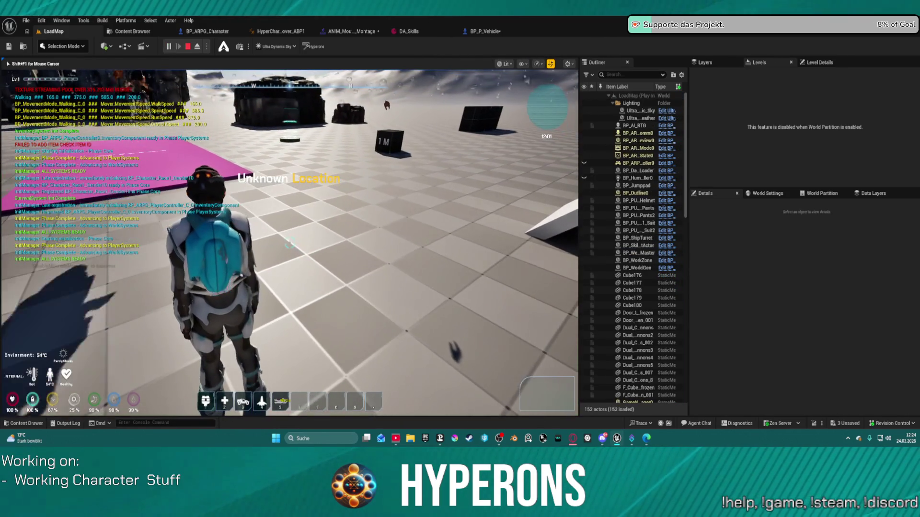
# Summon the motorbike with 5 and walk around it, then end the session and reopen the montage
pyautogui.press('5')
pyautogui.press('w')
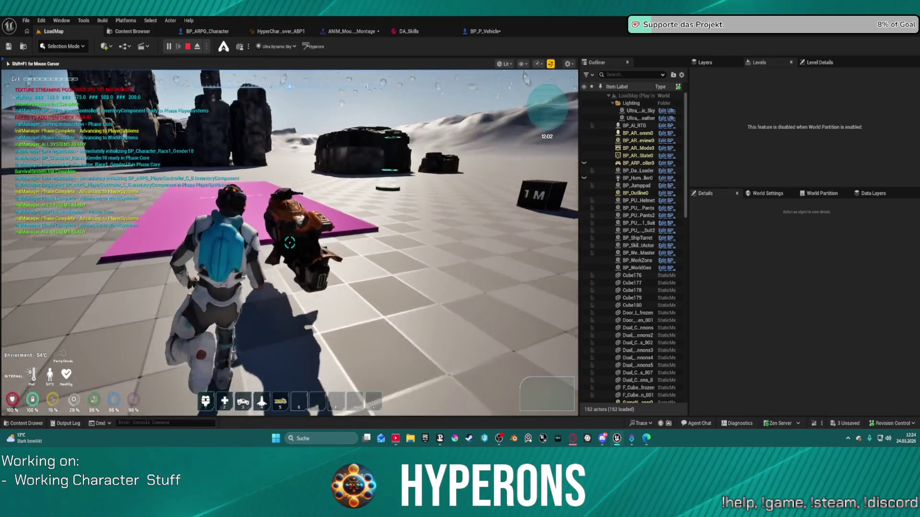
pyautogui.press('w')
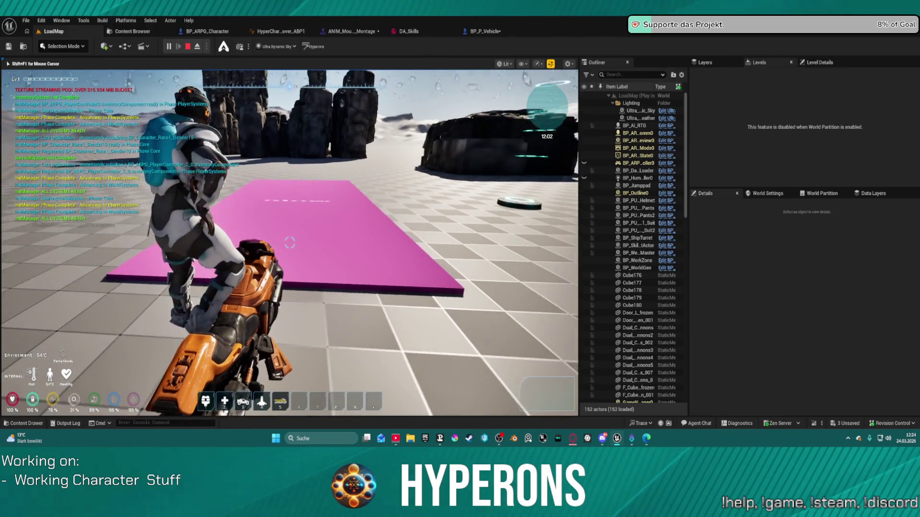
pyautogui.press('Escape')
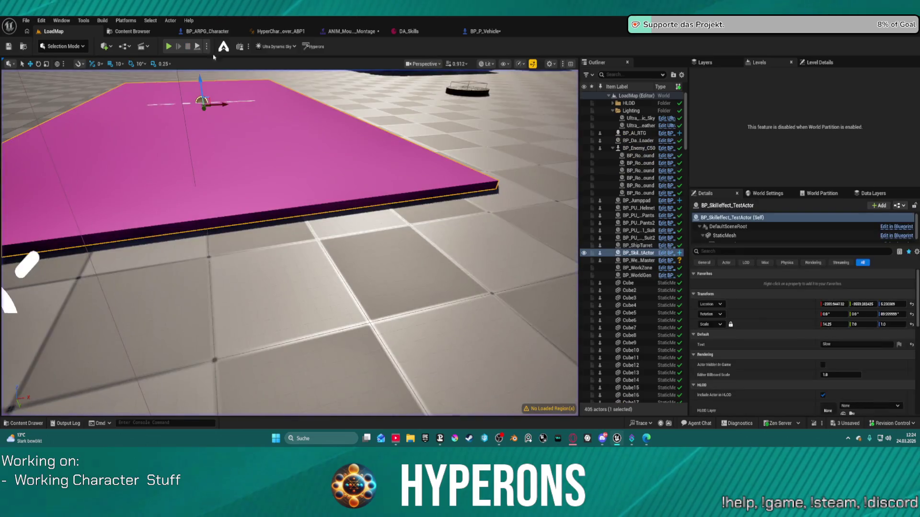
pyautogui.click(219, 30)
pyautogui.click(275, 32)
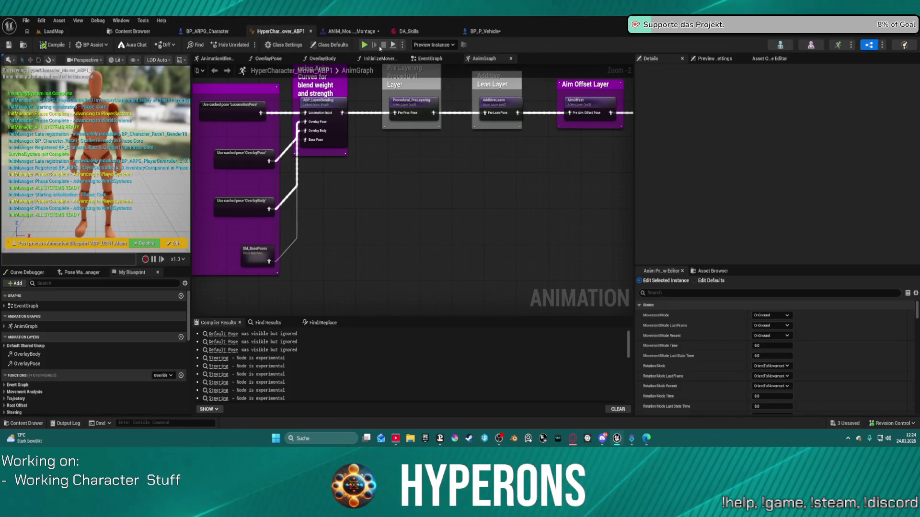
pyautogui.click(349, 32)
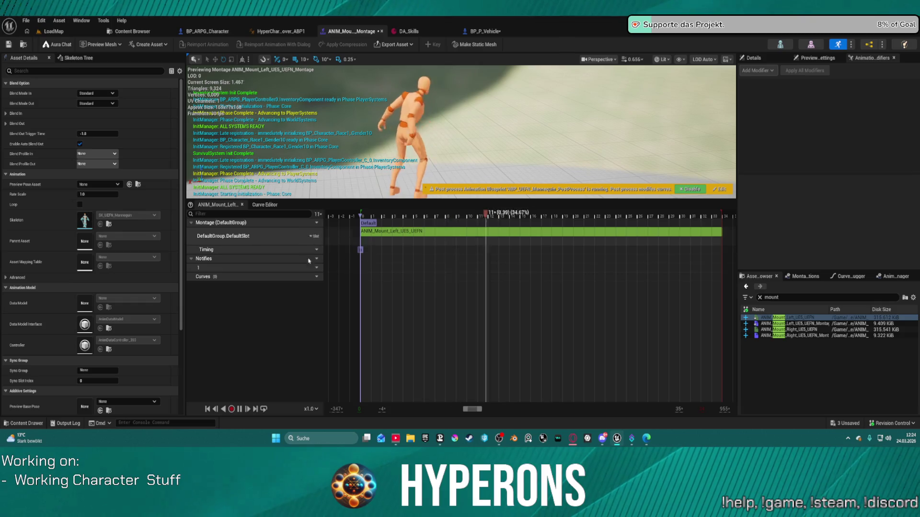
# Begin adding a new montage curve by searching 'nable', then cancel it
pyautogui.click(312, 276)
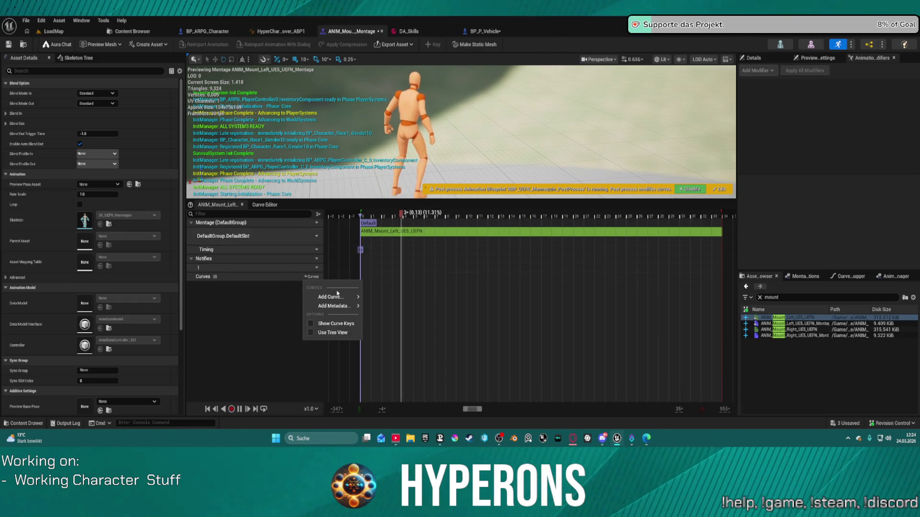
pyautogui.moveTo(349, 300)
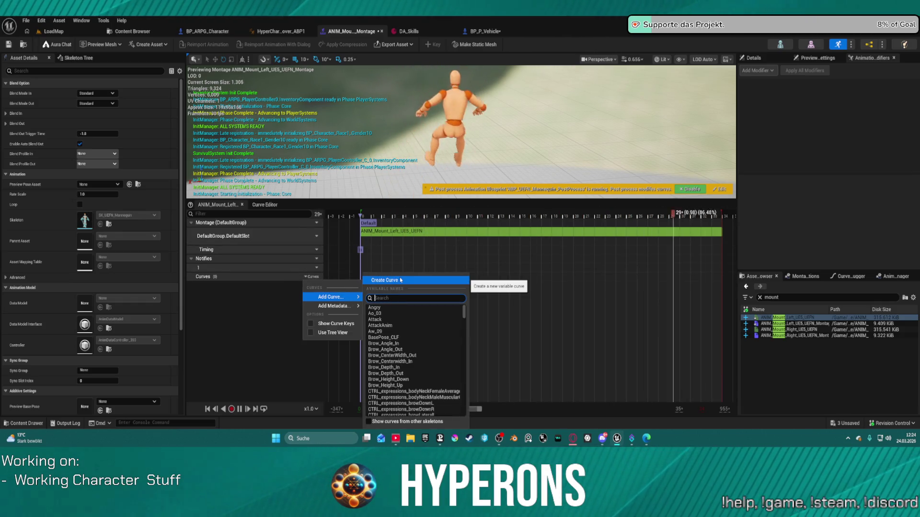
pyautogui.write('enable')
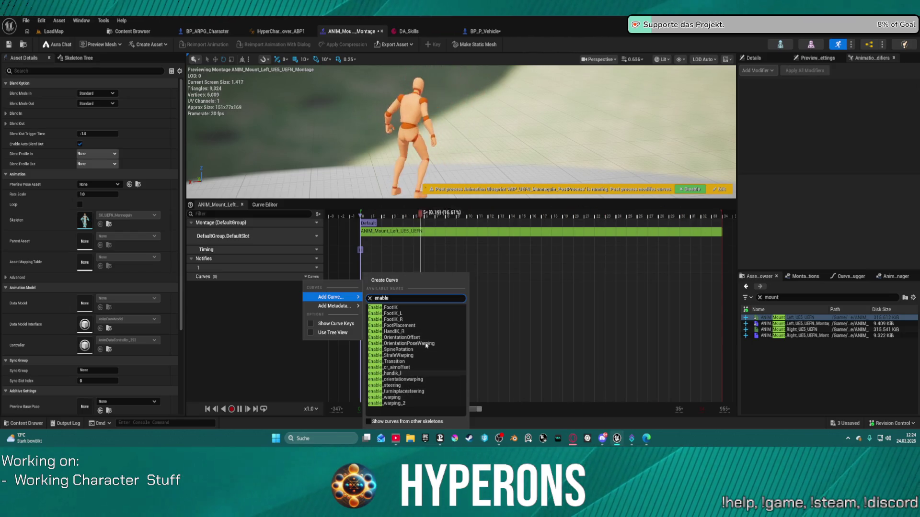
pyautogui.press('Escape')
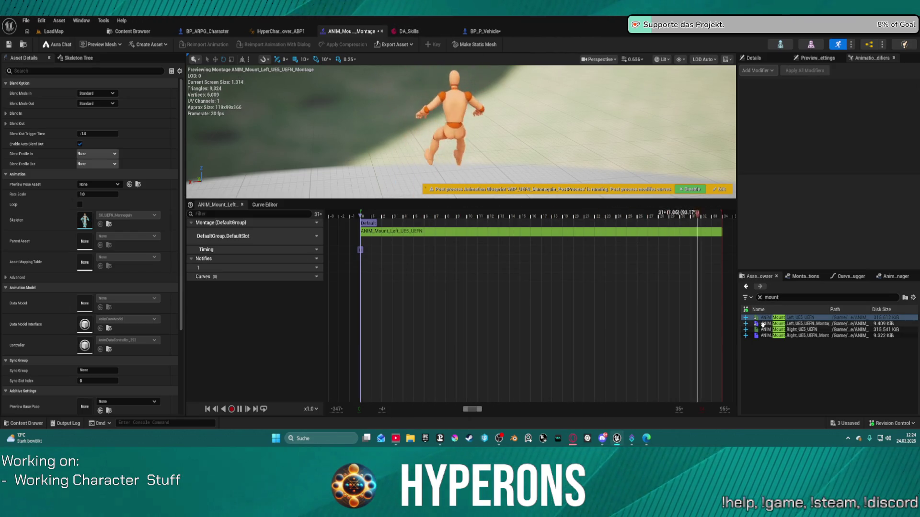
# In ANIM_Mount_Left_UE5_UEFN, select the Enable_HandIK_R and Enable_HandIK_L curves to copy
pyautogui.doubleClick(769, 317)
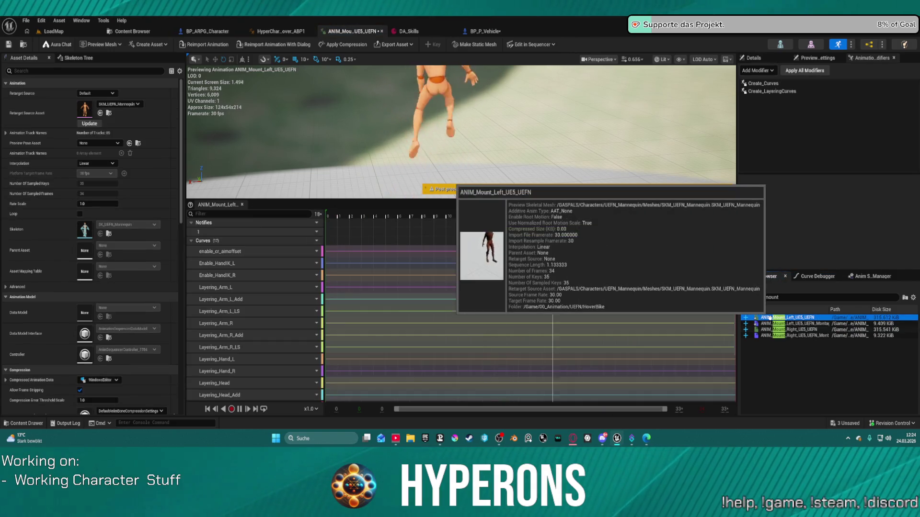
pyautogui.click(287, 275)
pyautogui.keyDown('shift'); pyautogui.click(291, 270); pyautogui.keyUp('shift')
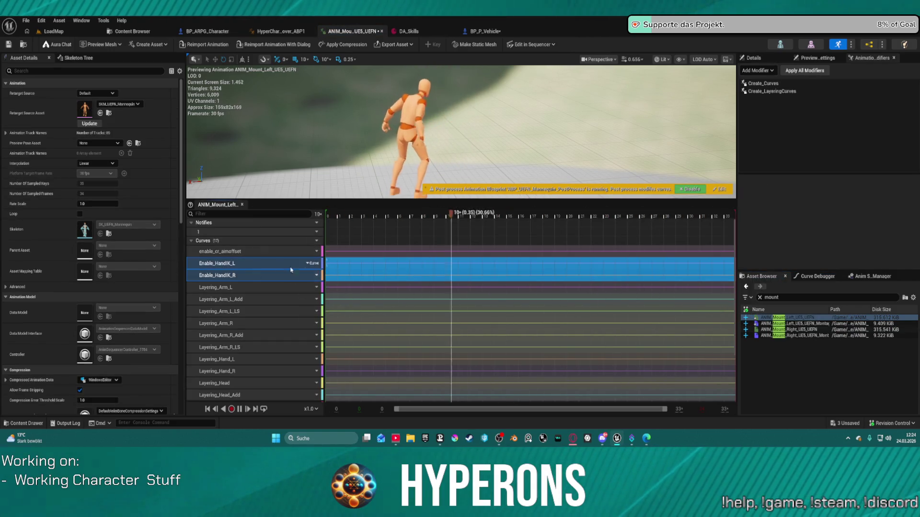
# Paste Enable_HandIK_R and Enable_HandIK_L into the mount montage and select both for editing
pyautogui.doubleClick(793, 323)
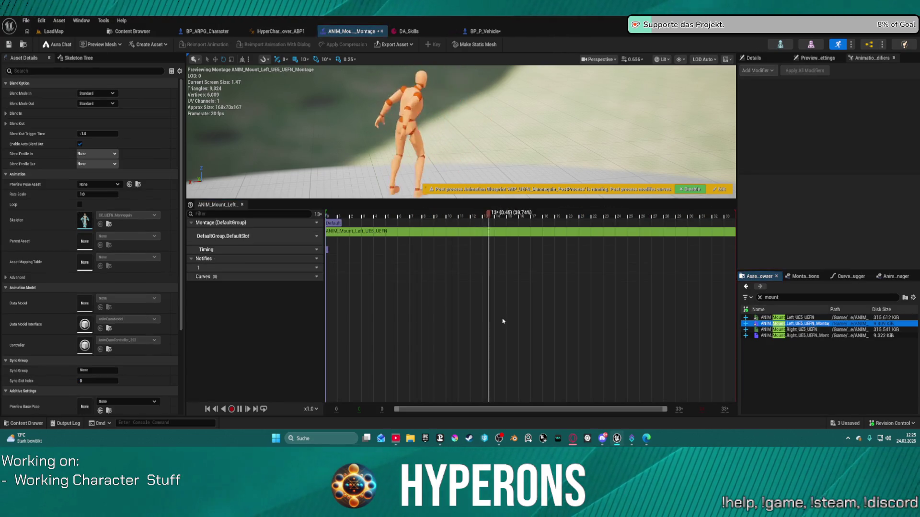
pyautogui.hotkey('ctrl', 'v')
pyautogui.click(283, 287)
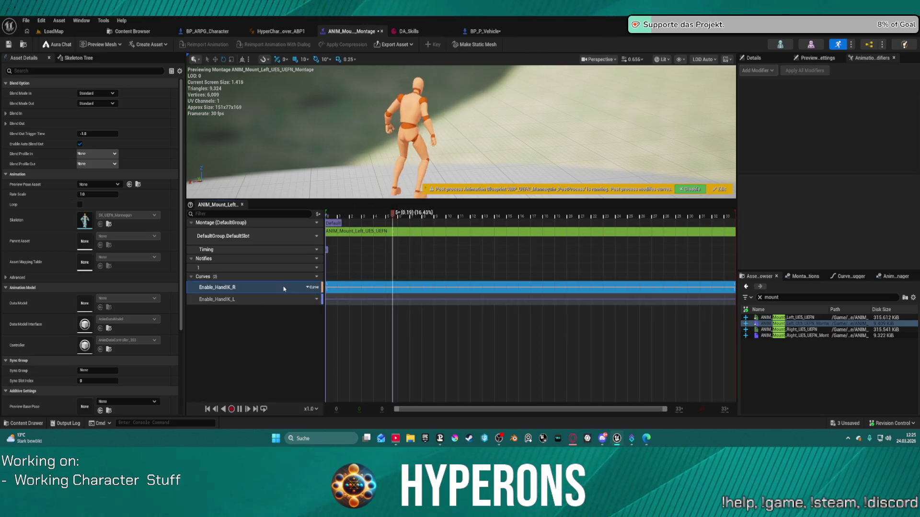
pyautogui.keyDown('shift'); pyautogui.click(303, 301); pyautogui.keyUp('shift')
pyautogui.rightClick(311, 294)
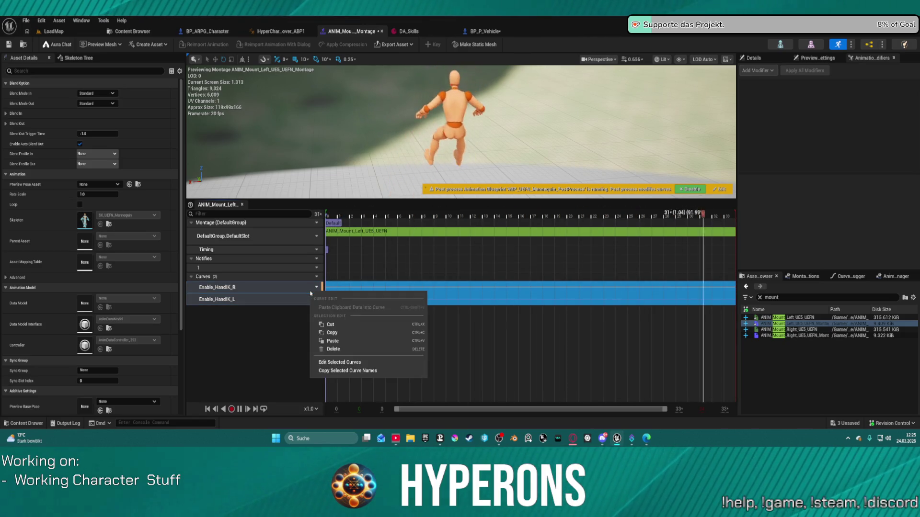
# Set all hand-IK curve keys to 0 in the Curve Editor, then return to LoadMap
pyautogui.click(359, 367)
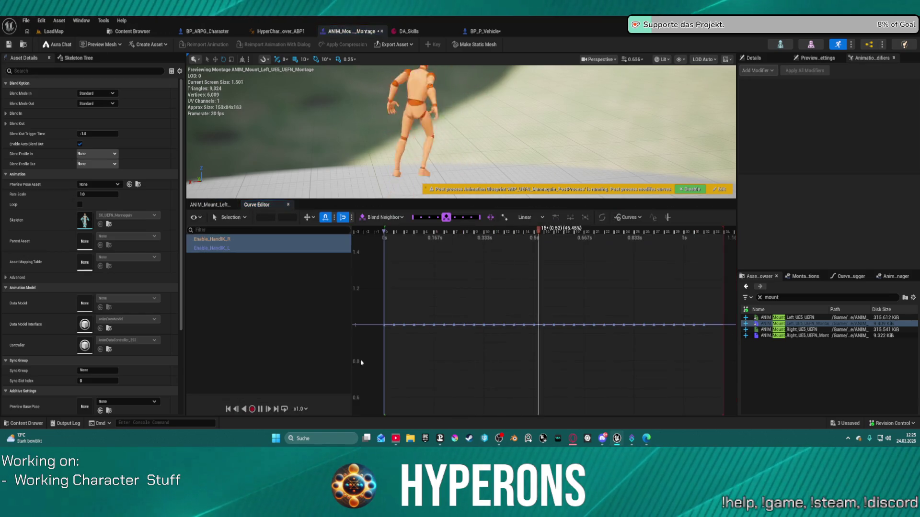
pyautogui.moveTo(366, 308)
pyautogui.mouseDown()
pyautogui.moveTo(517, 349)
pyautogui.moveTo(700, 353)
pyautogui.mouseUp()
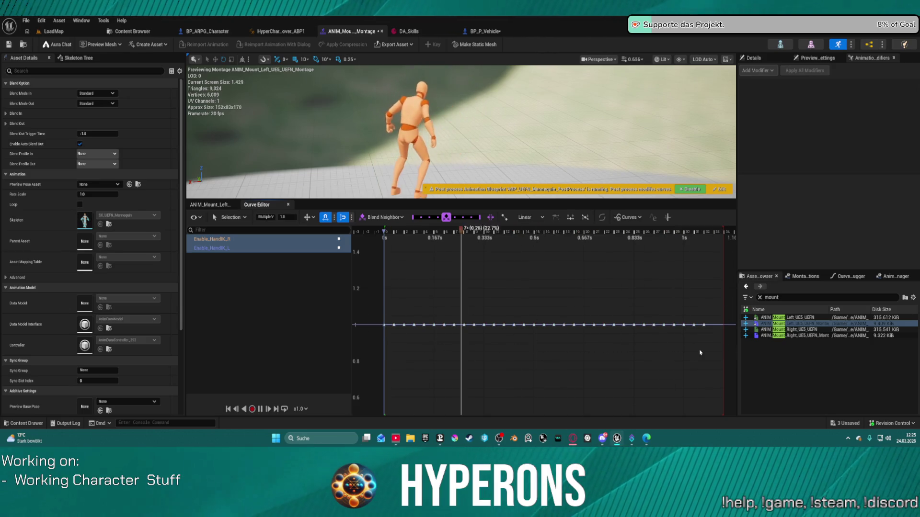
pyautogui.write('0')
pyautogui.press('Return')
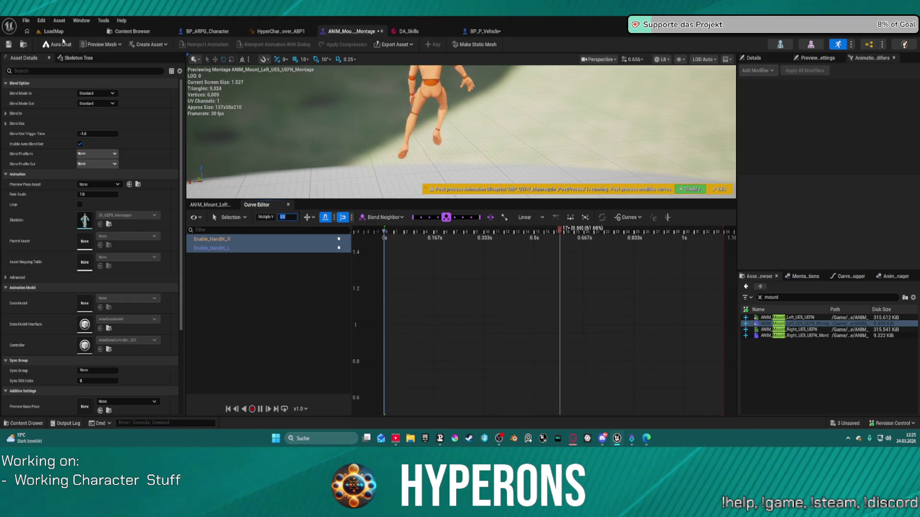
pyautogui.click(52, 33)
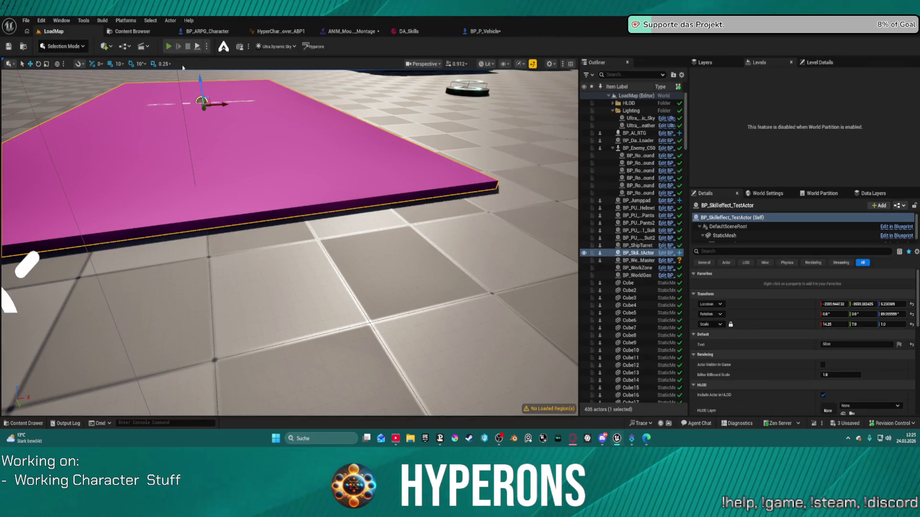
# Start a play-in-editor session and walk the character toward the orange motorbike
pyautogui.click(168, 46)
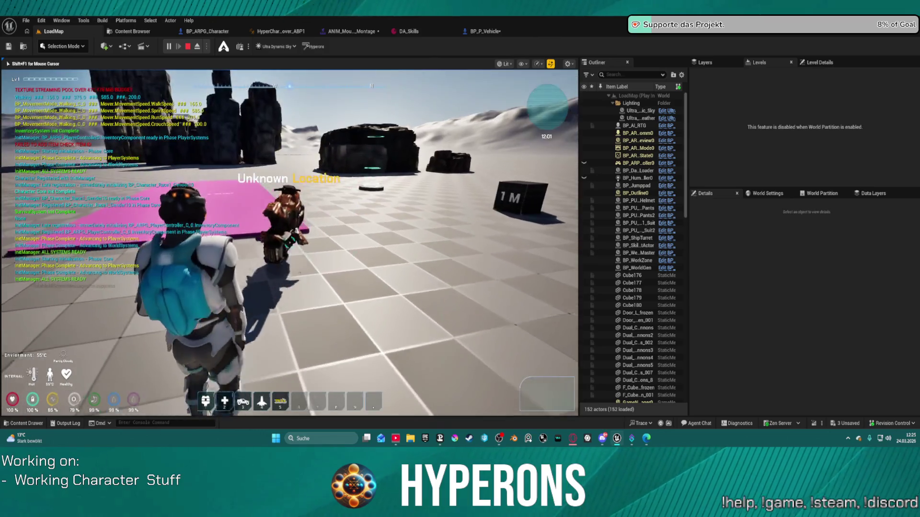
pyautogui.press('w')
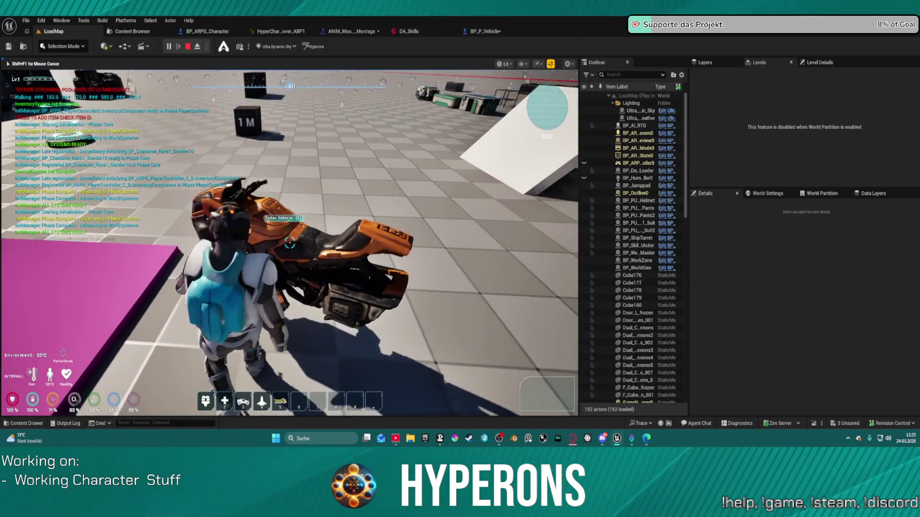
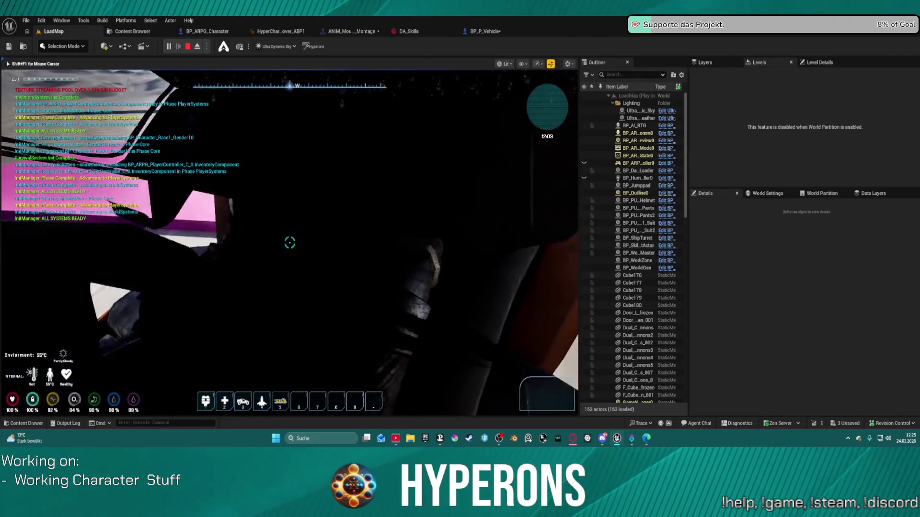
# Mount the bike with F, stop the play test and return to the BP_P_Vehicle event graph
pyautogui.press('f')
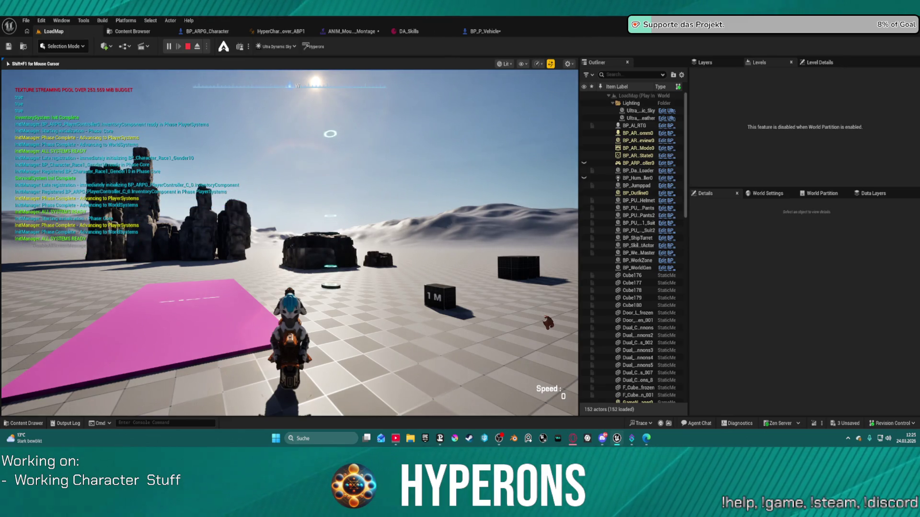
pyautogui.press('Escape')
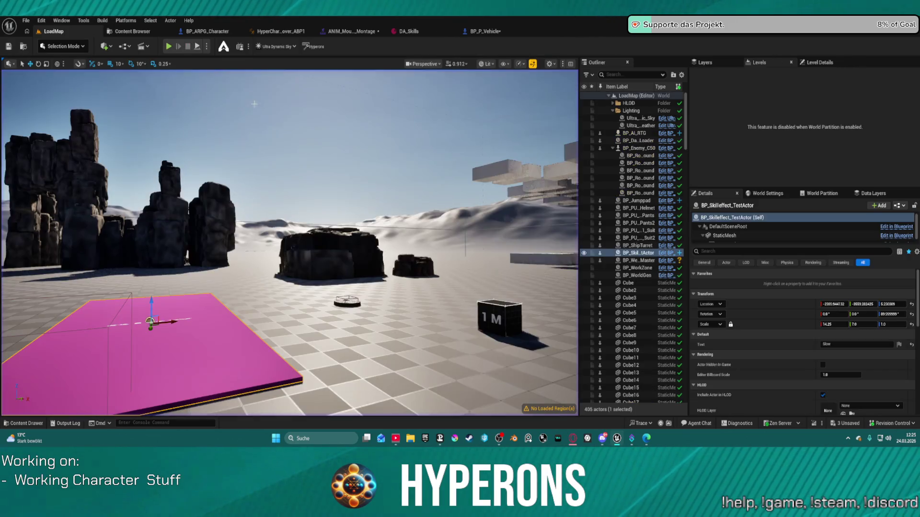
pyautogui.click(476, 32)
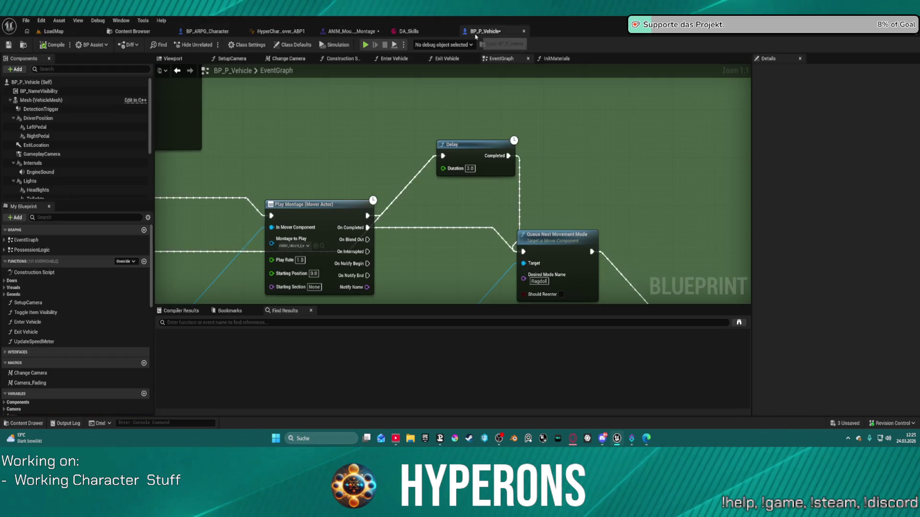
# Move Queue Next Movement Mode up-right past the Delay and rewire Play Montage's On Completed further downstream
pyautogui.scroll(-5, 425, 116)
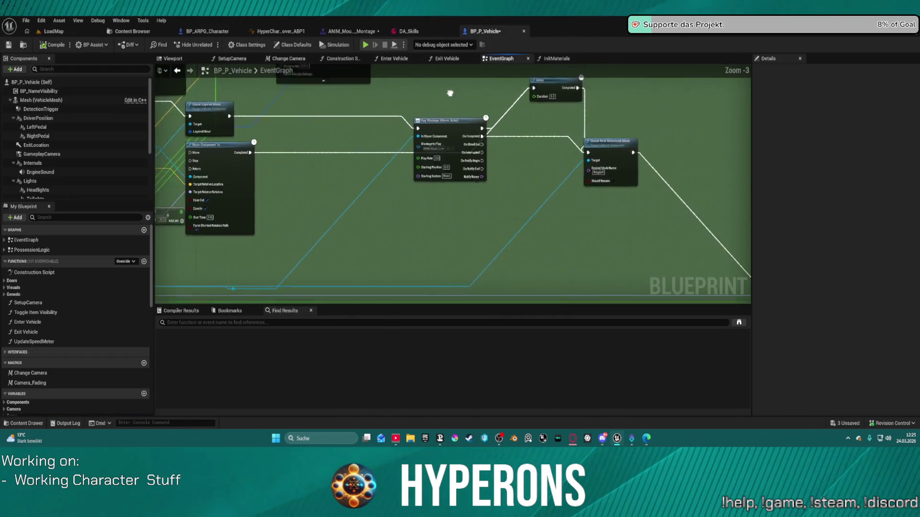
pyautogui.scroll(4, 515, 130)
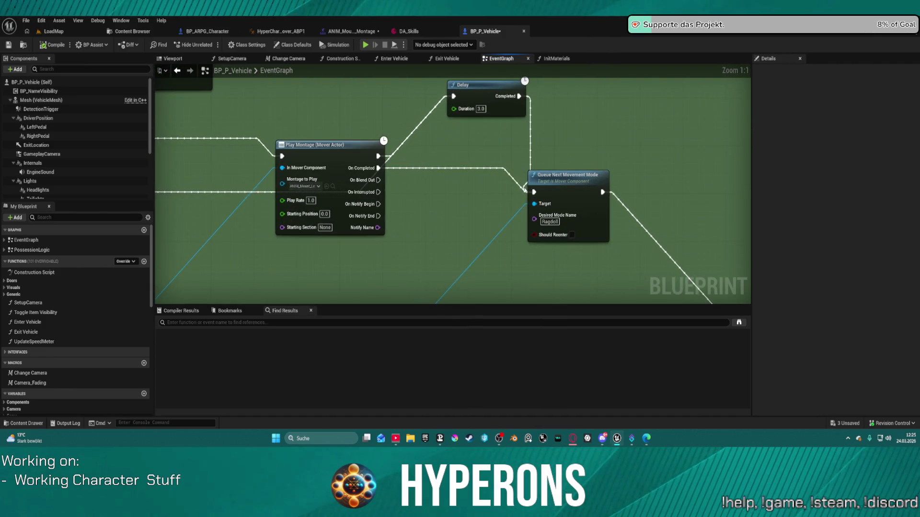
pyautogui.moveTo(561, 186)
pyautogui.mouseDown()
pyautogui.moveTo(518, 217)
pyautogui.moveTo(189, 210)
pyautogui.moveTo(536, 195)
pyautogui.moveTo(605, 168)
pyautogui.mouseUp()
pyautogui.click(551, 122)
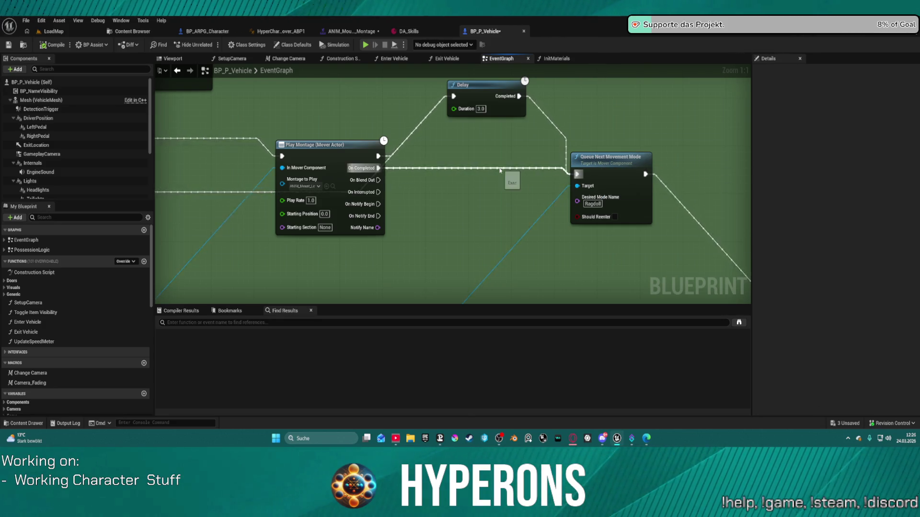
pyautogui.moveTo(378, 168)
pyautogui.mouseDown()
pyautogui.moveTo(693, 304)
pyautogui.moveTo(623, 292)
pyautogui.moveTo(595, 159)
pyautogui.mouseUp()
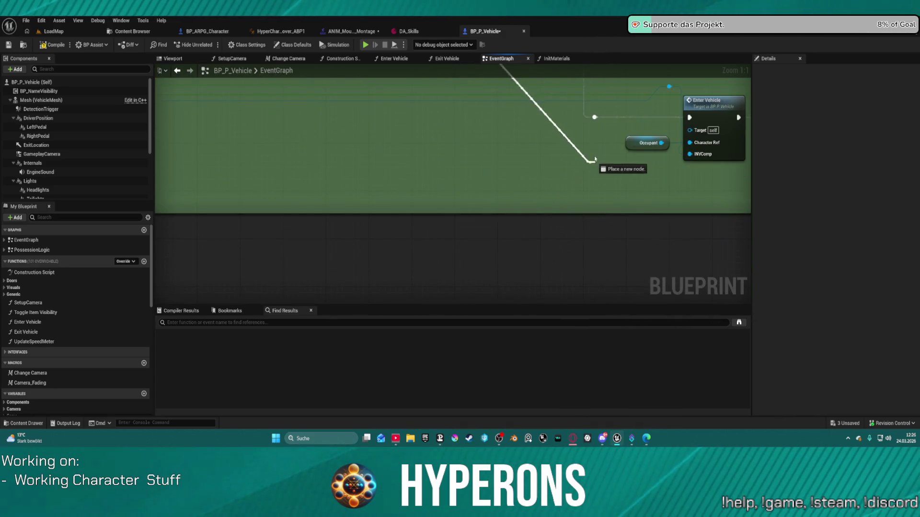
pyautogui.moveTo(595, 118); pyautogui.dragTo(612, 99)
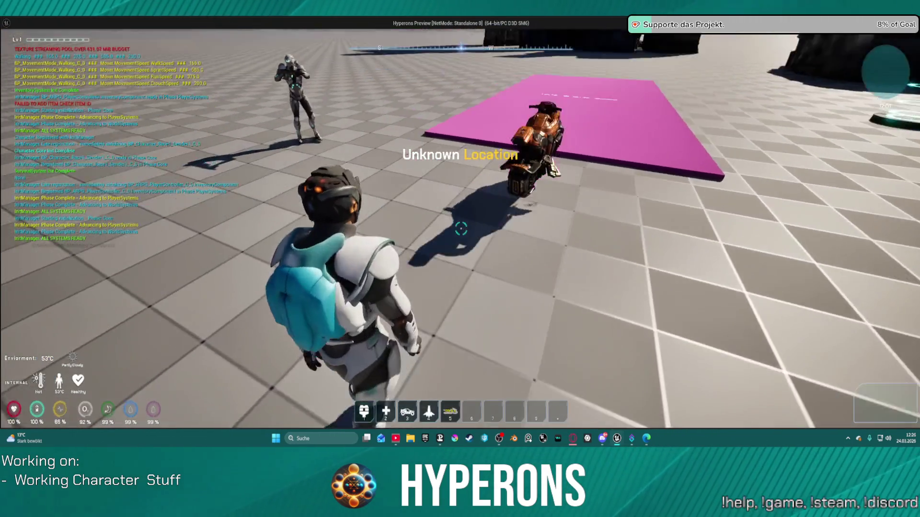
# Walk up to the motorbike, mount it with F, and switch back to the vehicle event graph
pyautogui.press('w')
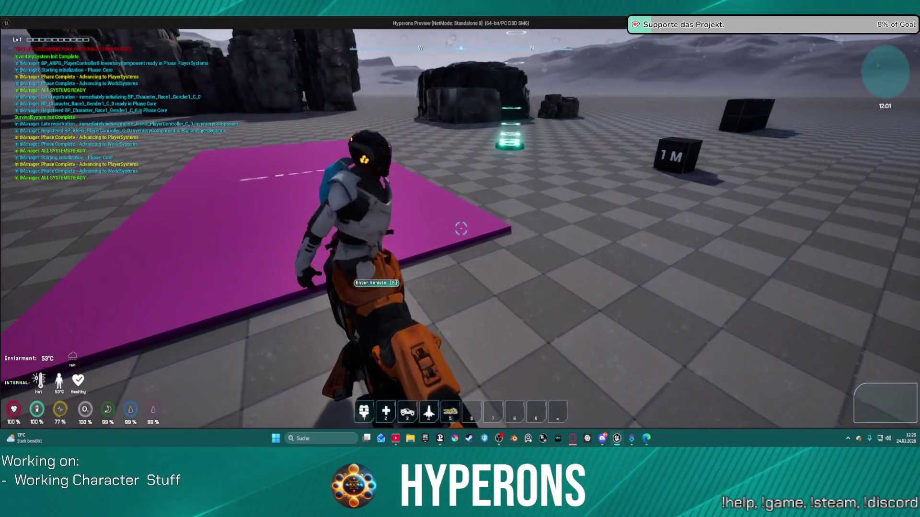
pyautogui.press('f')
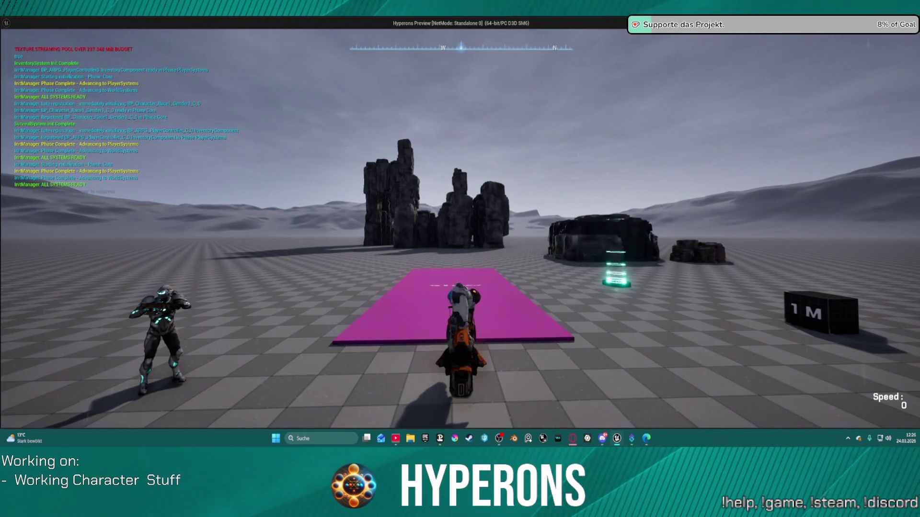
pyautogui.hotkey('alt', 'Tab')
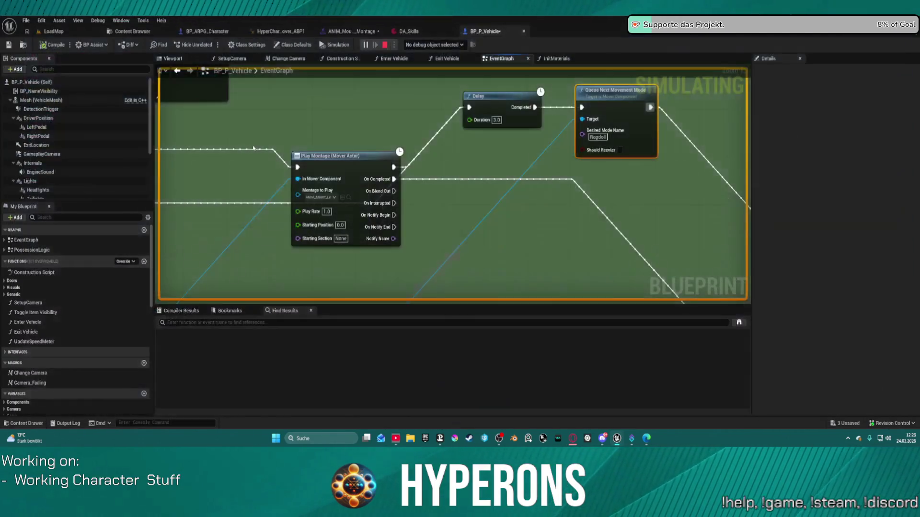
# Stop the simulation and shift Play Montage right and down, revealing Queue Layered Move
pyautogui.press('Escape')
pyautogui.moveTo(427, 127)
pyautogui.mouseDown()
pyautogui.moveTo(464, 172)
pyautogui.moveTo(645, 195)
pyautogui.moveTo(370, 199)
pyautogui.mouseUp()
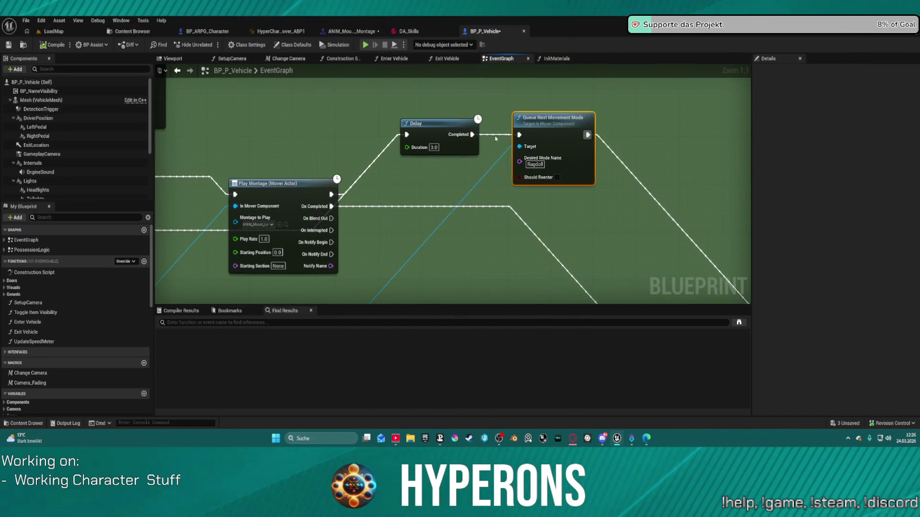
pyautogui.scroll(-1, 605, 144)
pyautogui.moveTo(618, 162)
pyautogui.mouseDown()
pyautogui.moveTo(552, 70)
pyautogui.moveTo(636, 101)
pyautogui.moveTo(662, 179)
pyautogui.mouseUp()
pyautogui.moveTo(335, 194)
pyautogui.mouseDown()
pyautogui.moveTo(510, 223)
pyautogui.moveTo(489, 209)
pyautogui.moveTo(503, 203)
pyautogui.mouseUp()
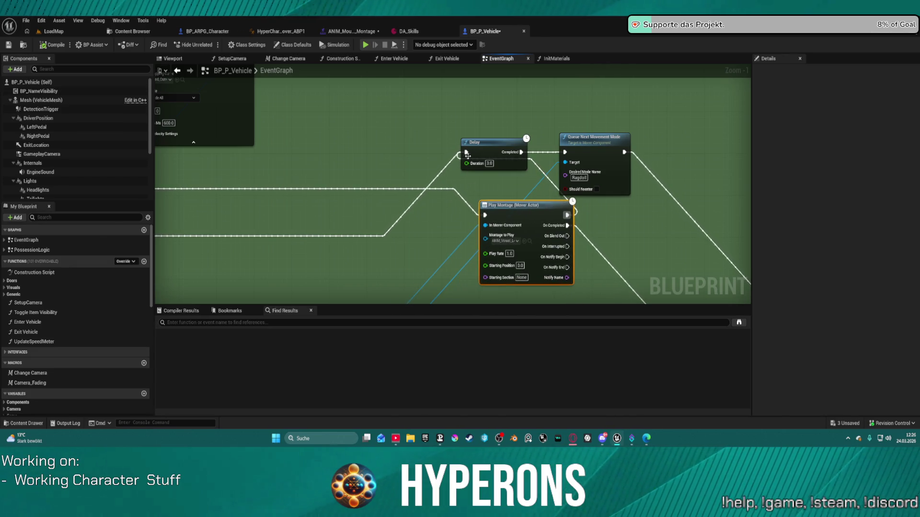
pyautogui.moveTo(192, 184); pyautogui.dragTo(345, 188)
# Try a Sequence node off Queue Layered Move, then delete the Sequence and Delay nodes
pyautogui.moveTo(195, 185); pyautogui.dragTo(436, 182)
pyautogui.write('sequence')
pyautogui.press('Return')
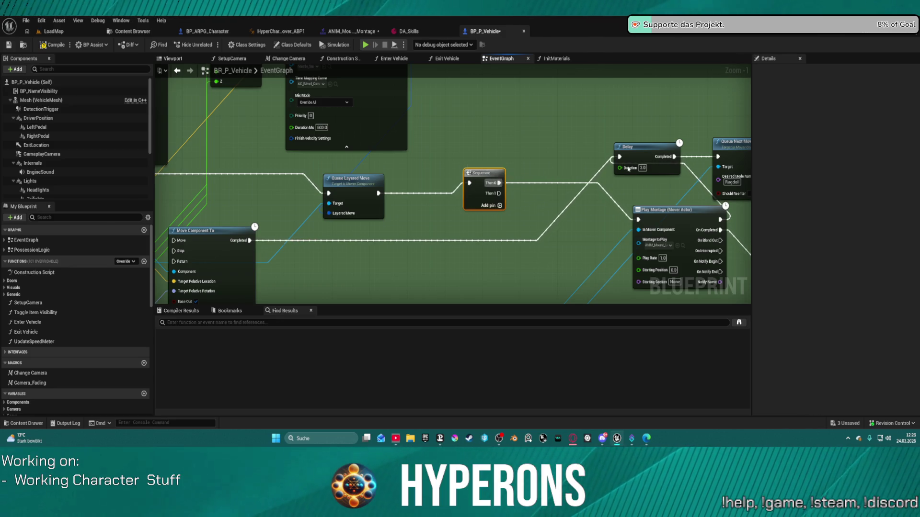
pyautogui.moveTo(667, 215)
pyautogui.mouseDown()
pyautogui.moveTo(551, 181)
pyautogui.moveTo(551, 166)
pyautogui.moveTo(554, 196)
pyautogui.moveTo(598, 202)
pyautogui.mouseUp()
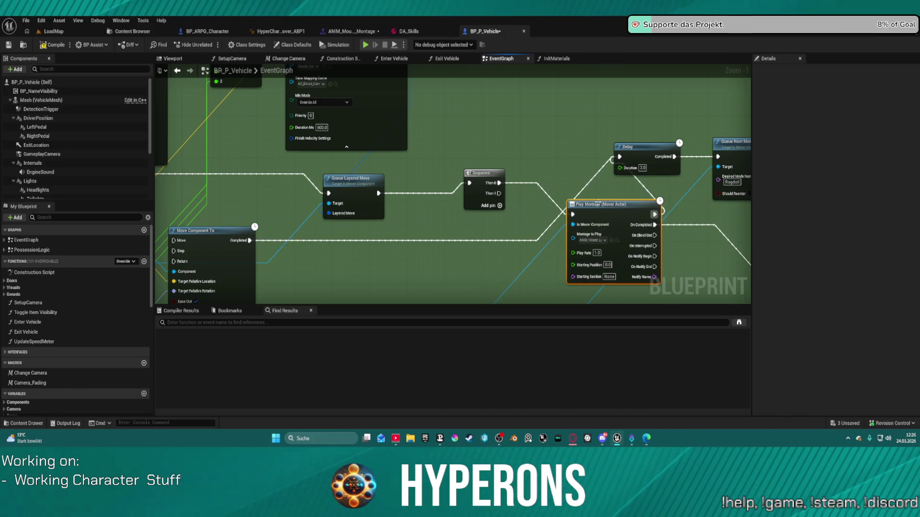
pyautogui.press('Delete')
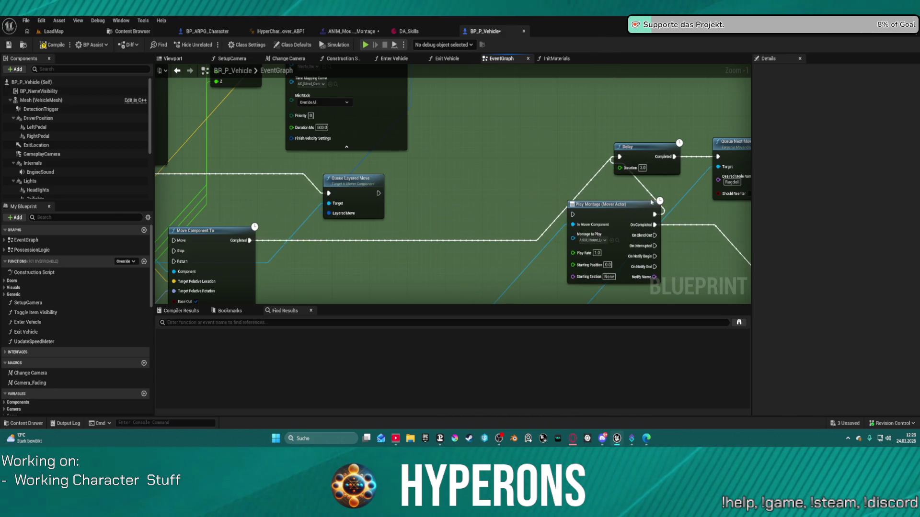
pyautogui.click(643, 173)
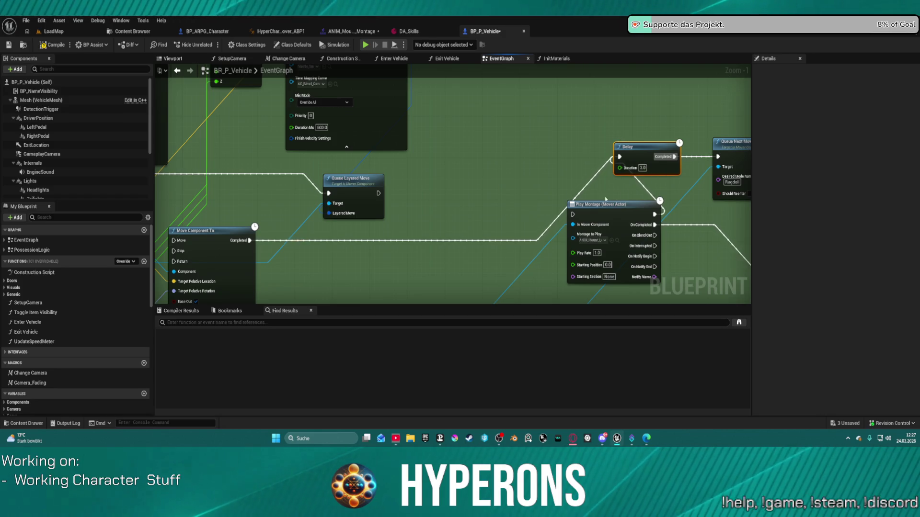
pyautogui.press('Delete')
# Chain Queue Layered Move → Queue Next Movement Mode → Play Montage and align the nodes
pyautogui.moveTo(746, 150)
pyautogui.mouseDown()
pyautogui.moveTo(350, 136)
pyautogui.moveTo(488, 181)
pyautogui.moveTo(481, 198)
pyautogui.mouseUp()
pyautogui.moveTo(372, 193); pyautogui.dragTo(568, 214)
pyautogui.moveTo(465, 194); pyautogui.dragTo(506, 183)
pyautogui.moveTo(605, 209); pyautogui.dragTo(615, 216)
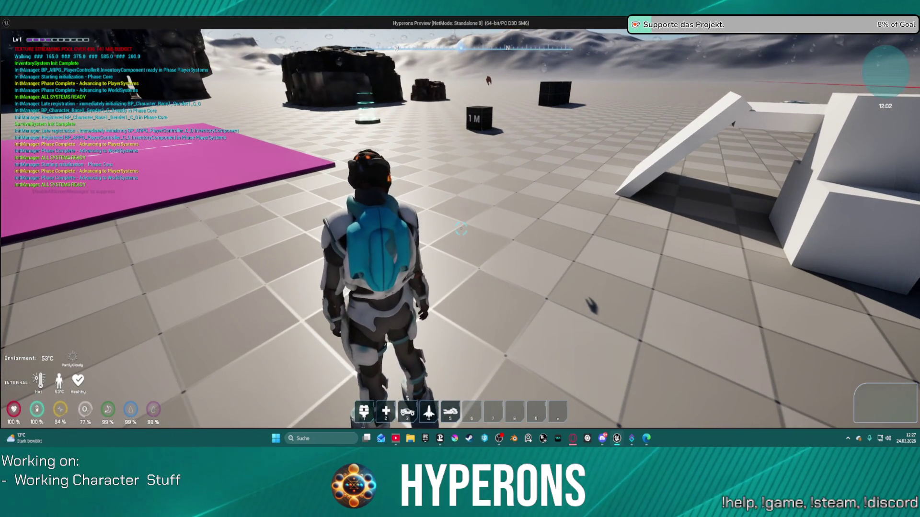
# Run the character beside the motorbike, mount it with F, and switch back to the event graph
pyautogui.press('5')
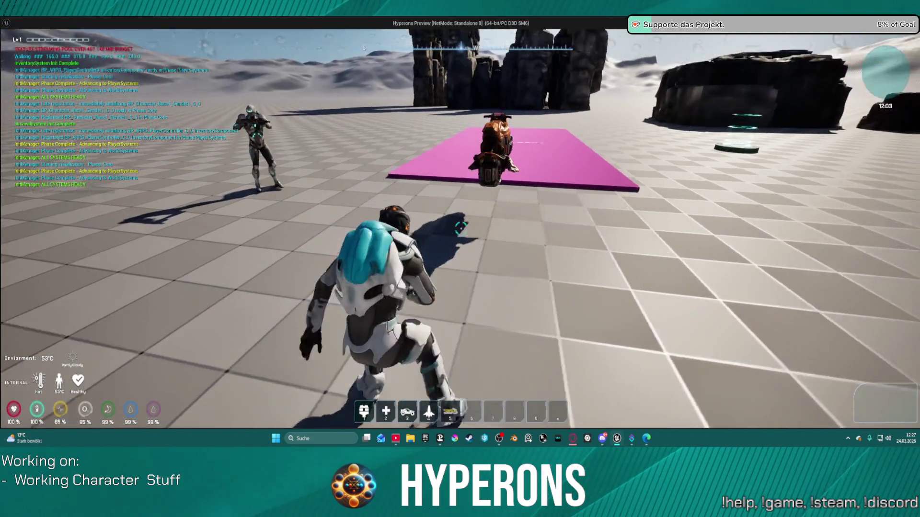
pyautogui.press('w')
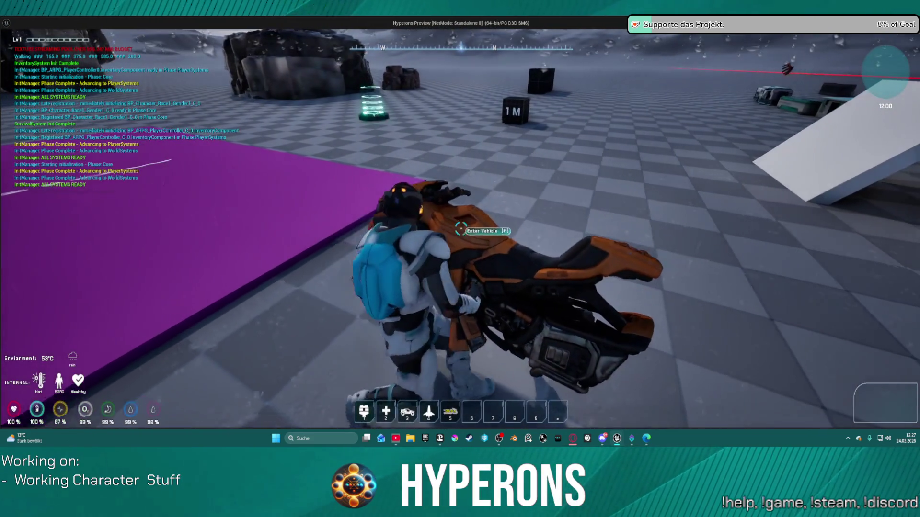
pyautogui.press('a')
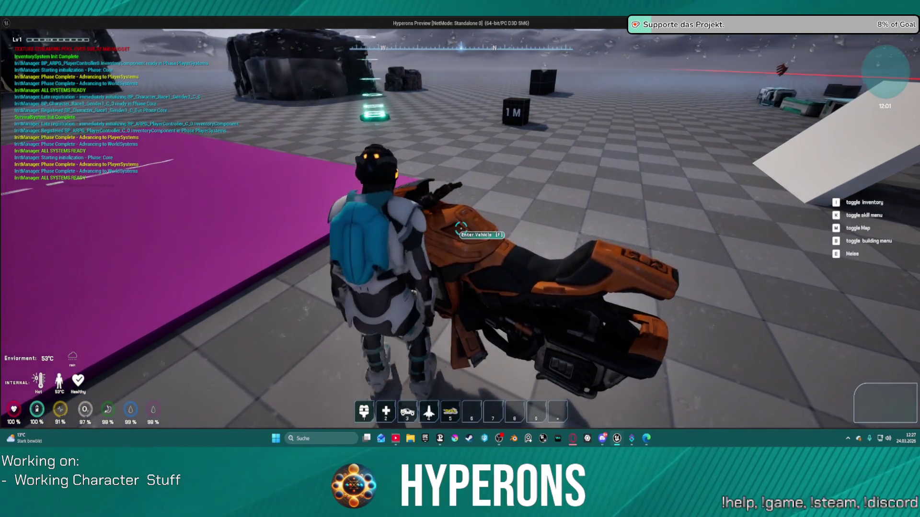
pyautogui.press('f')
pyautogui.hotkey('alt', 'Tab')
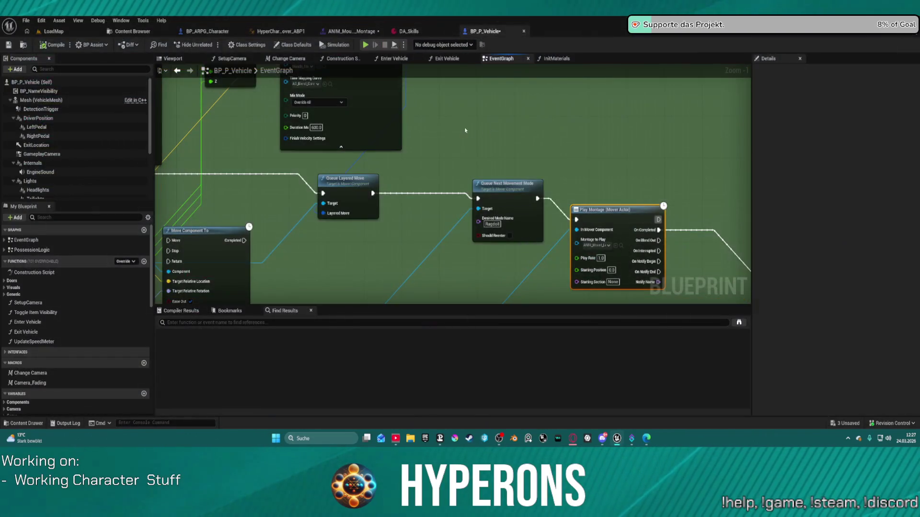
# Reposition Make Vector and Make Layered Move Move To, and try wiring Queue Layered Move's Layered Move pin
pyautogui.moveTo(449, 173); pyautogui.dragTo(481, 230)
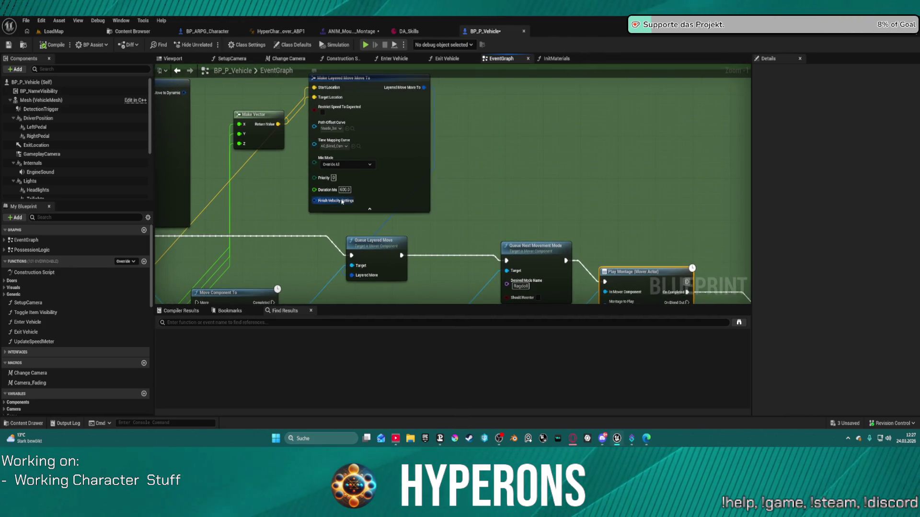
pyautogui.moveTo(267, 148)
pyautogui.mouseDown()
pyautogui.moveTo(500, 167)
pyautogui.moveTo(479, 194)
pyautogui.moveTo(526, 178)
pyautogui.mouseUp()
pyautogui.moveTo(405, 104)
pyautogui.mouseDown()
pyautogui.moveTo(578, 261)
pyautogui.moveTo(576, 287)
pyautogui.mouseUp()
pyautogui.click(577, 287)
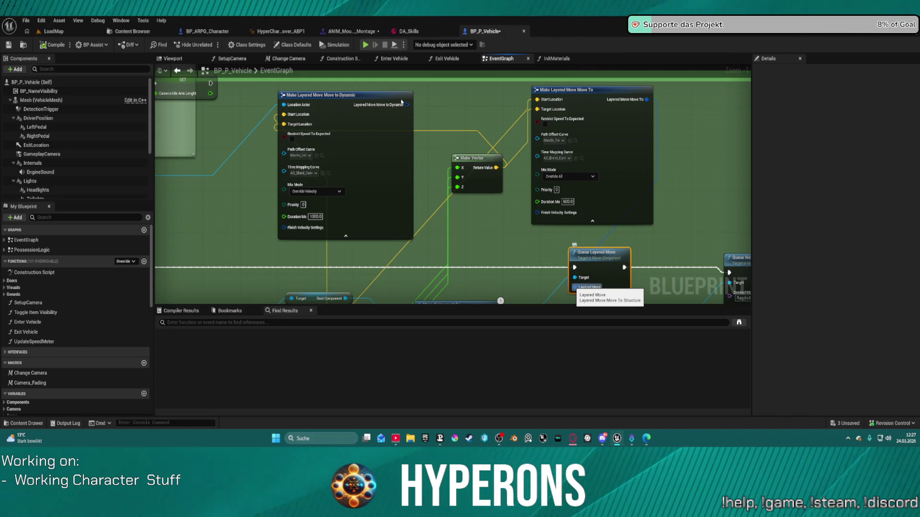
pyautogui.rightClick(500, 162)
pyautogui.moveTo(575, 90)
pyautogui.mouseDown()
pyautogui.moveTo(494, 86)
pyautogui.moveTo(546, 84)
pyautogui.mouseUp()
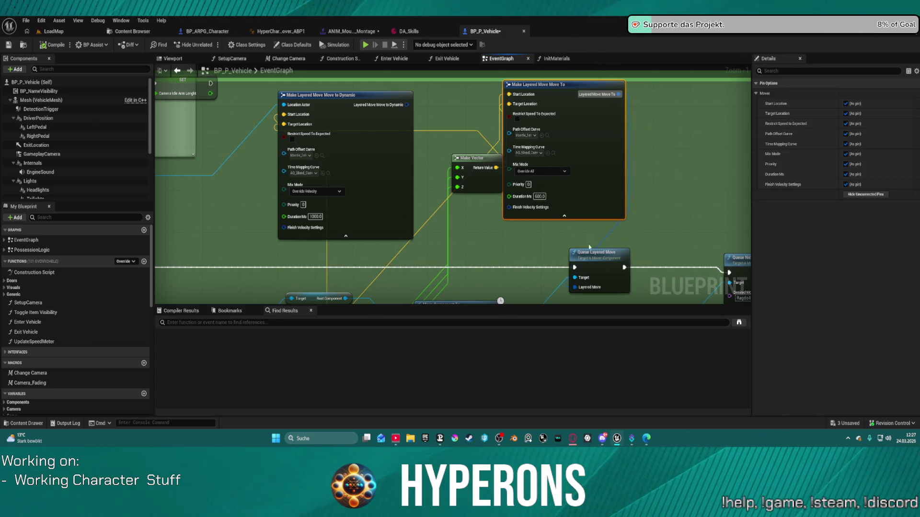
pyautogui.click(601, 253)
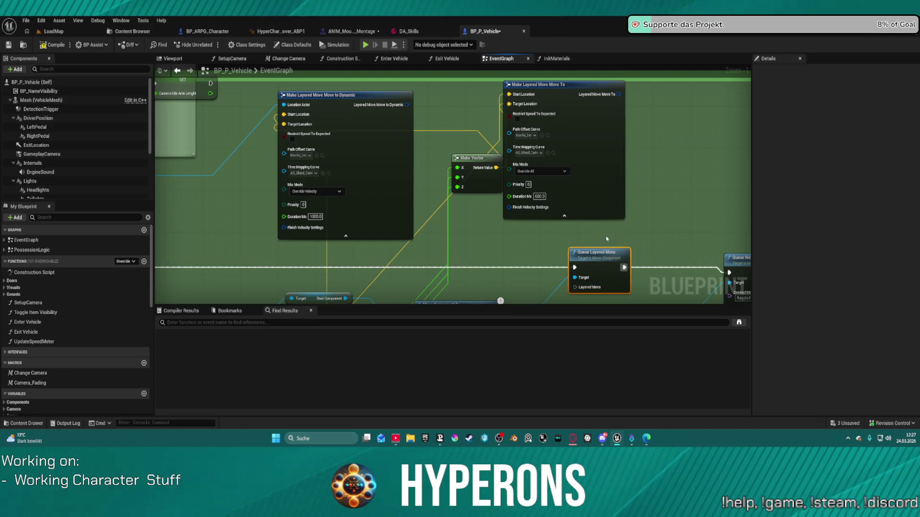
pyautogui.moveTo(576, 287); pyautogui.dragTo(455, 161)
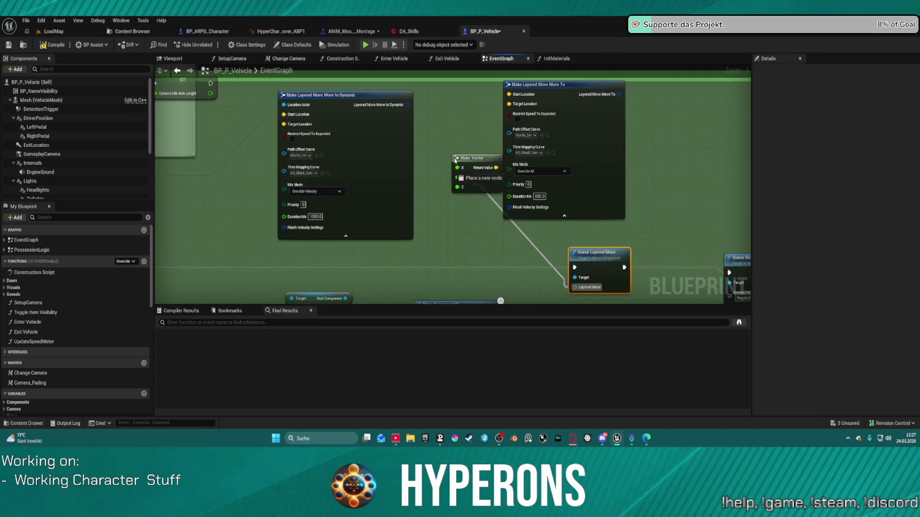
pyautogui.moveTo(410, 111); pyautogui.dragTo(300, 63)
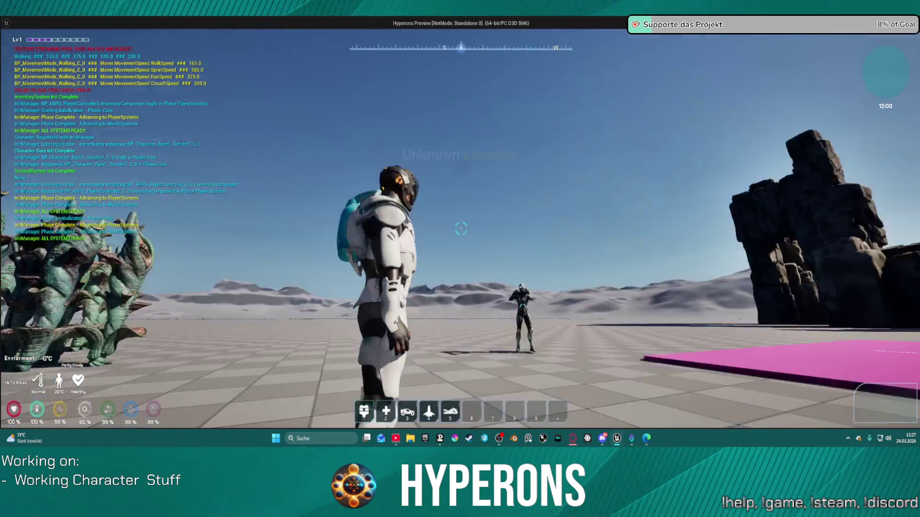
# Walk the character to the motorbike, mount it with F, and end the play session
pyautogui.press('5')
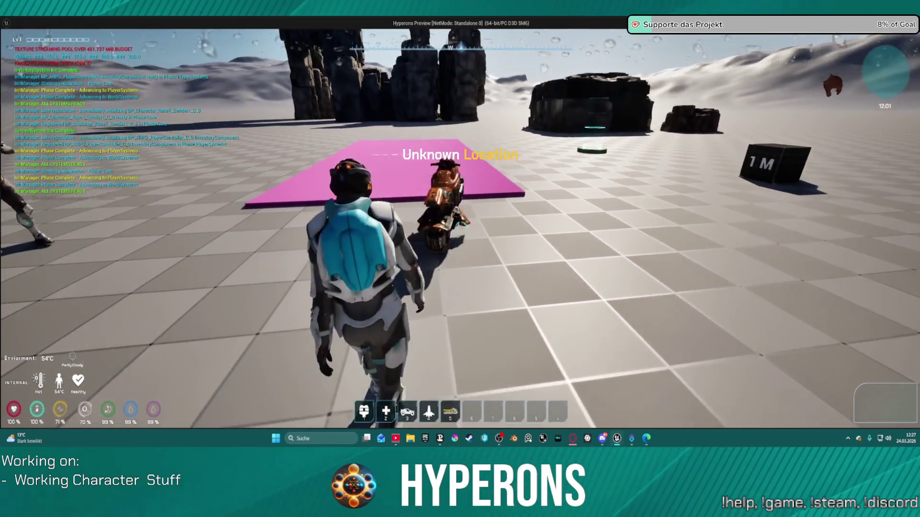
pyautogui.press('w')
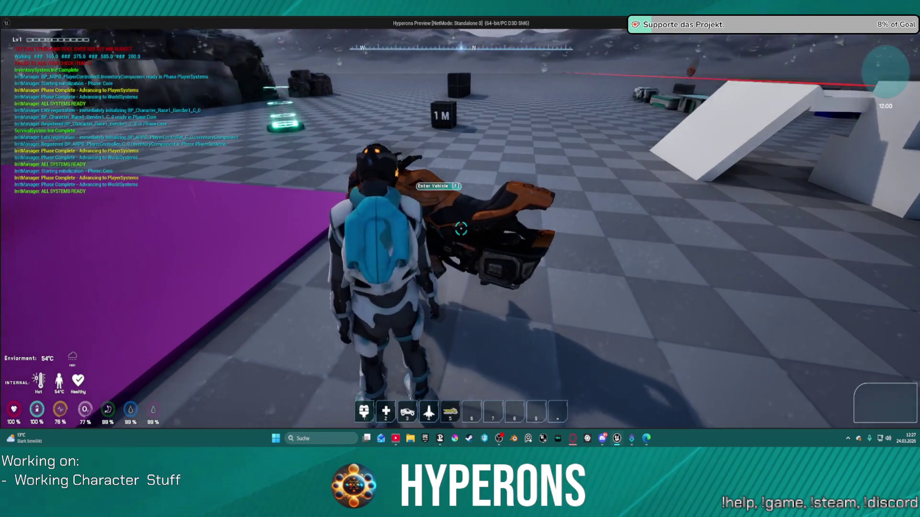
pyautogui.press('f')
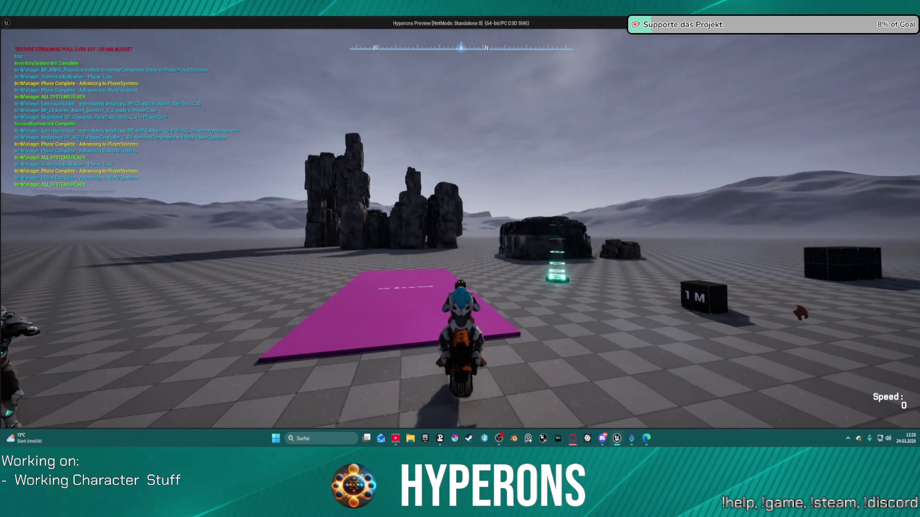
pyautogui.press('Escape')
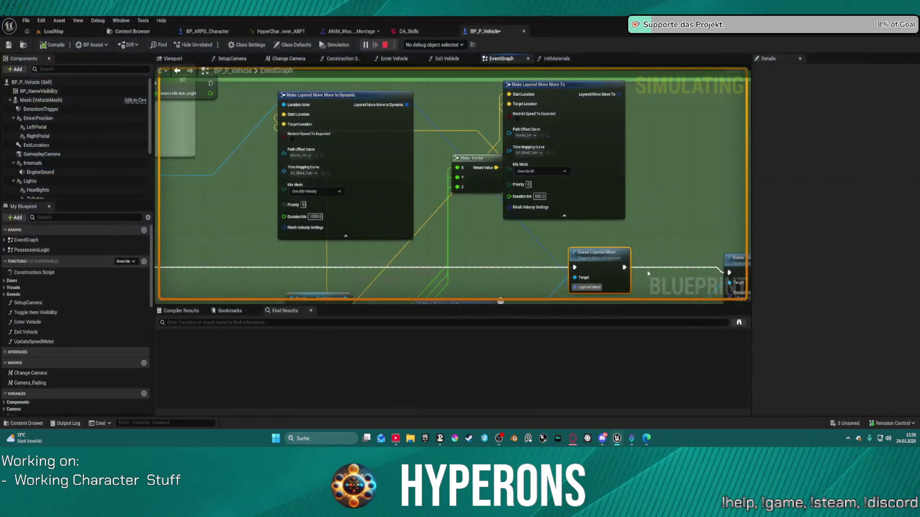
# Reposition Make Layered Move Move to Dynamic and set its Mix Mode to Override All
pyautogui.moveTo(447, 228); pyautogui.dragTo(363, 195)
pyautogui.moveTo(309, 176)
pyautogui.mouseDown()
pyautogui.moveTo(369, 192)
pyautogui.moveTo(407, 216)
pyautogui.moveTo(416, 228)
pyautogui.moveTo(407, 228)
pyautogui.mouseUp()
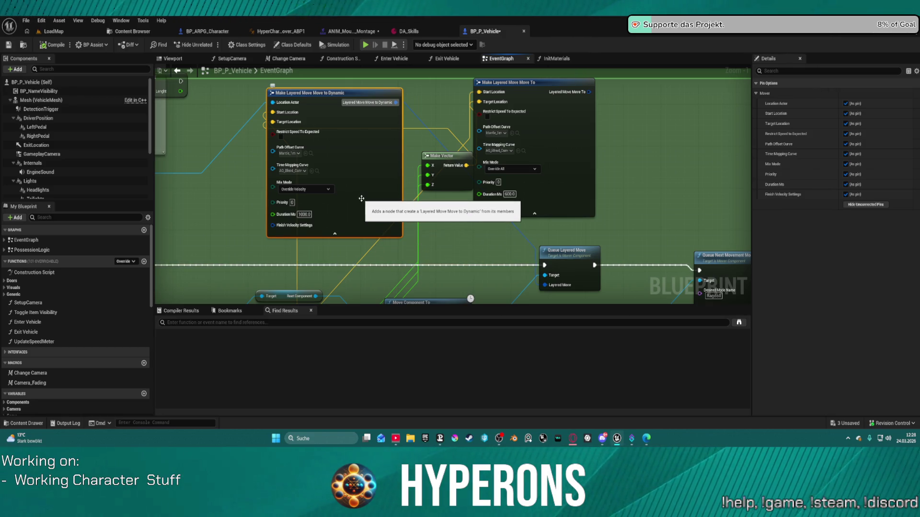
pyautogui.click(307, 190)
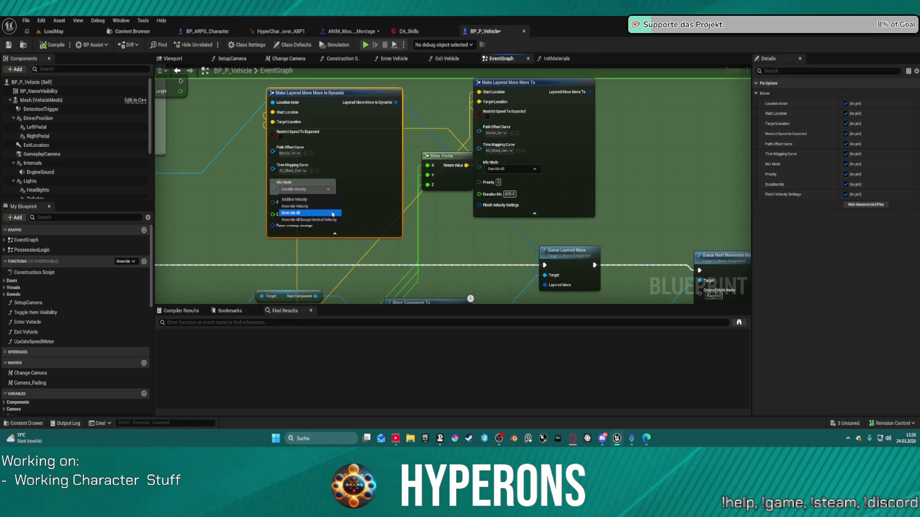
pyautogui.click(333, 213)
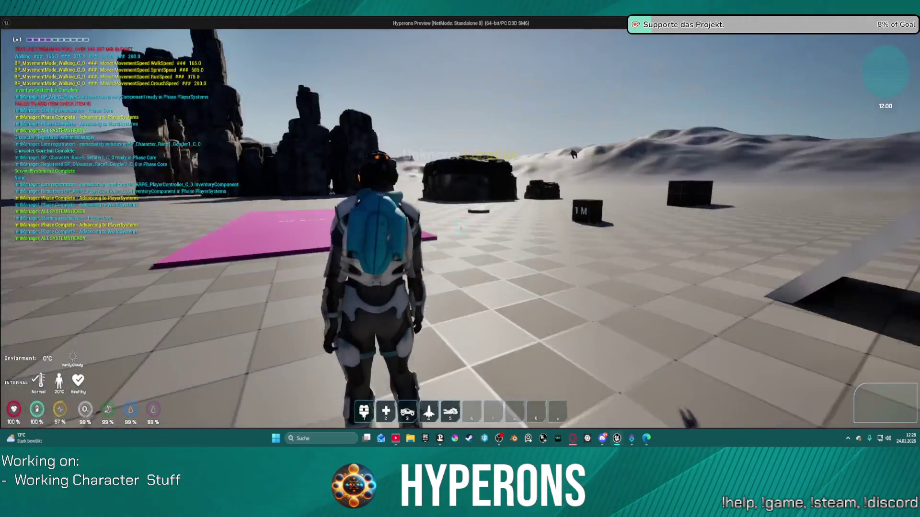
pyautogui.press('w')
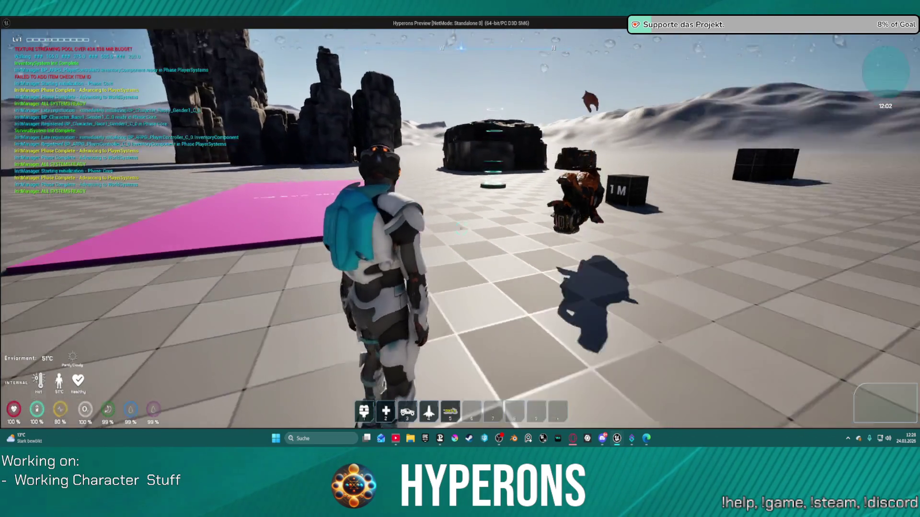
pyautogui.press('w')
pyautogui.press('w')
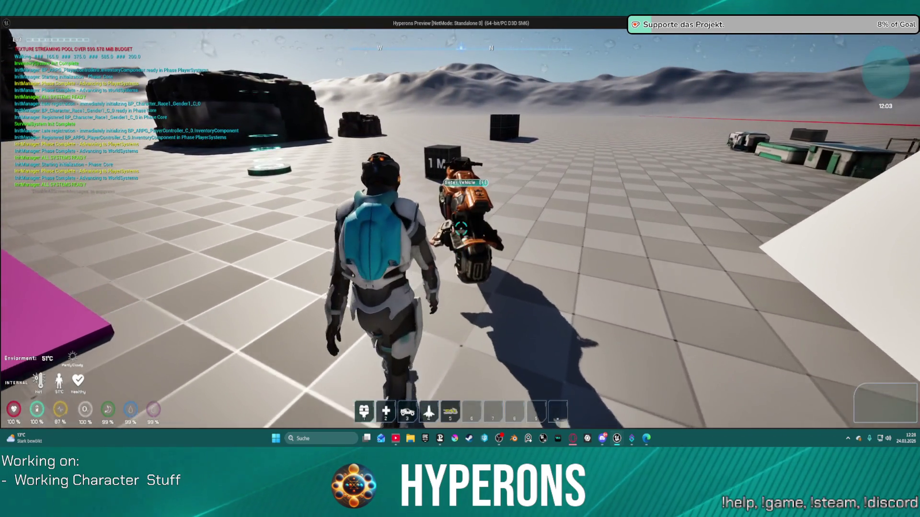
pyautogui.press('a')
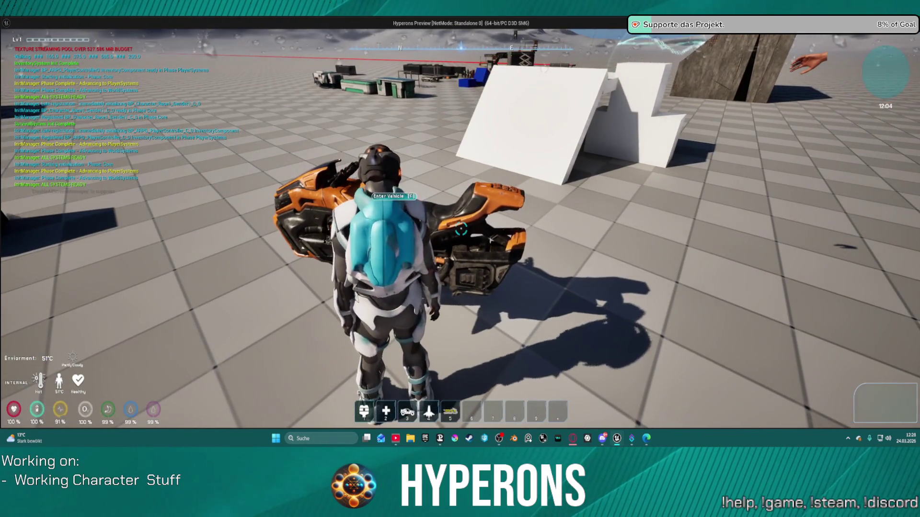
pyautogui.press('f')
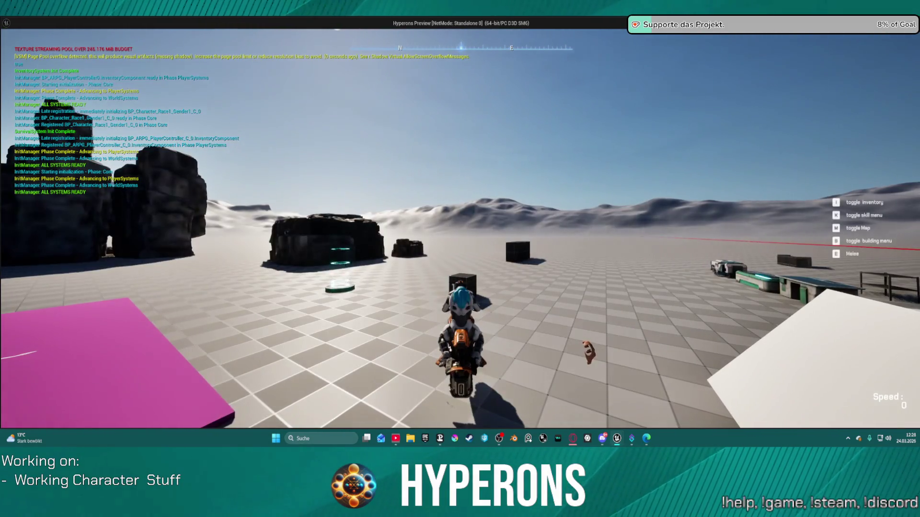
pyautogui.press('Escape')
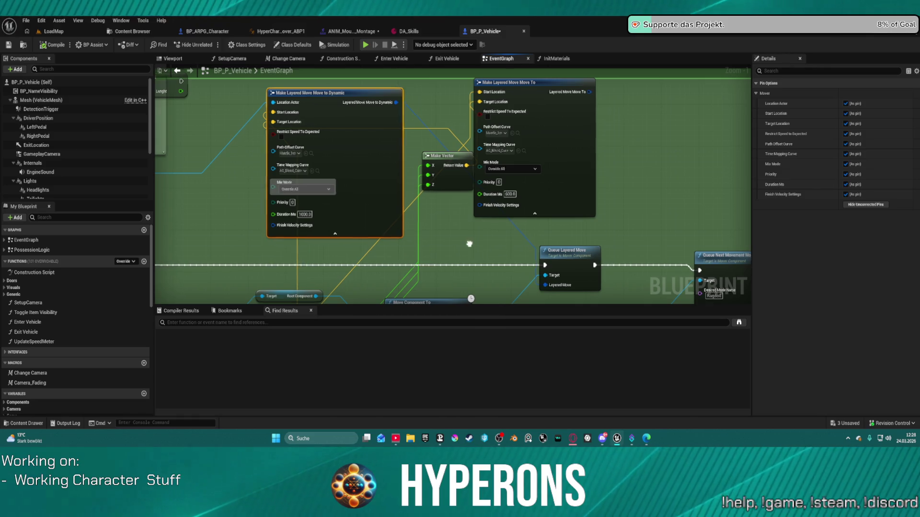
# Check the dynamic move's Path Offset Curve options, then play-test mounting the hover bike
pyautogui.moveTo(347, 226); pyautogui.dragTo(468, 208)
pyautogui.click(391, 163)
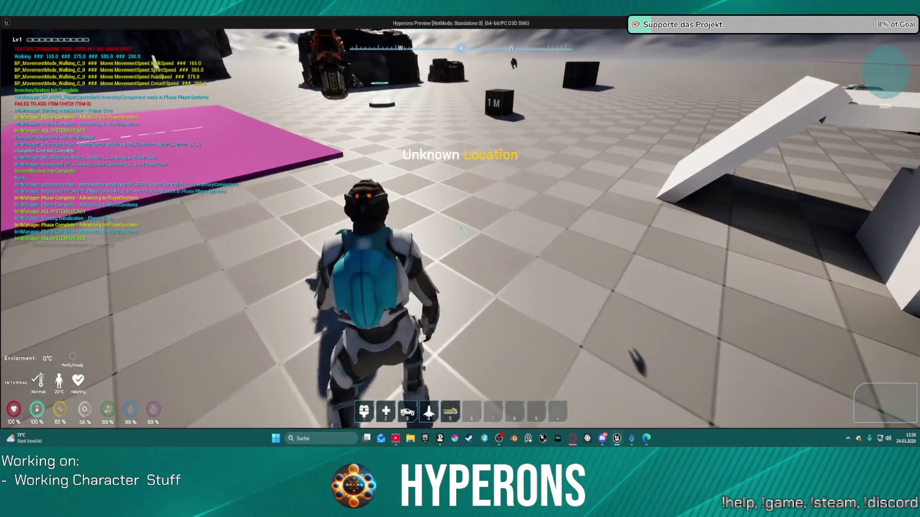
pyautogui.press('3')
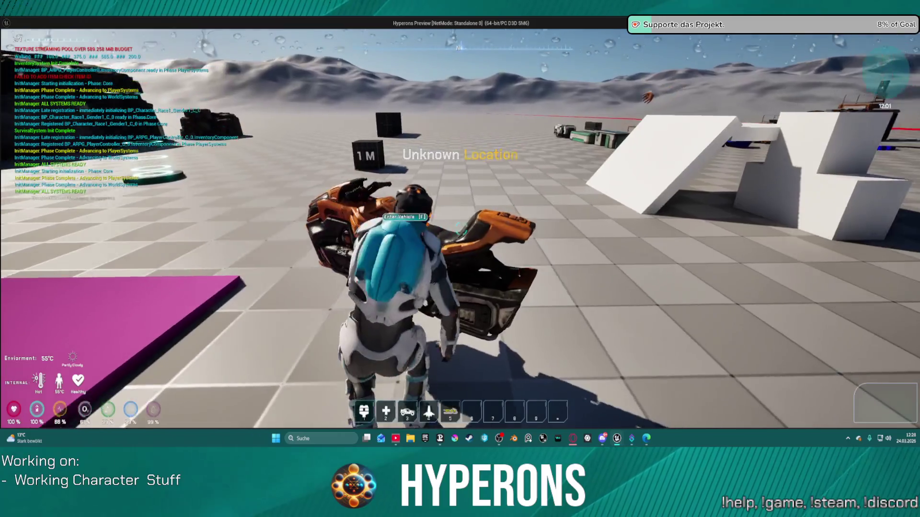
pyautogui.press('f')
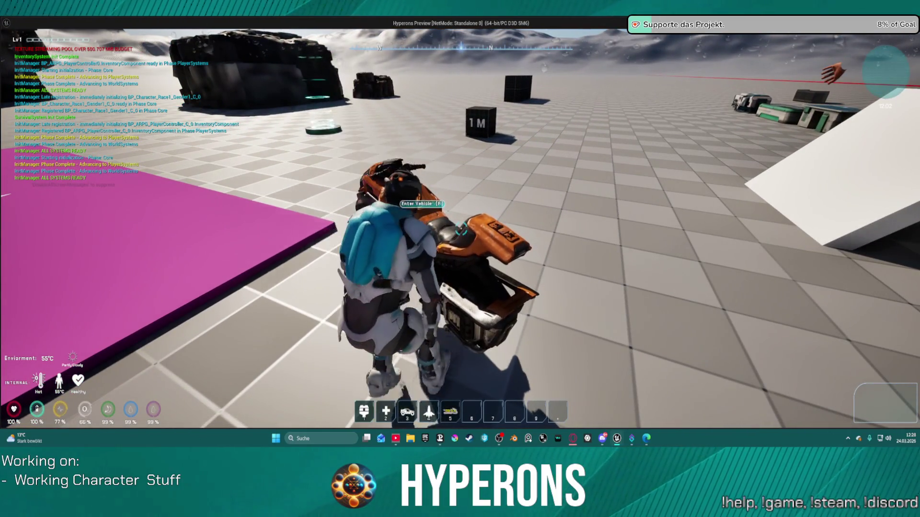
pyautogui.press('Escape')
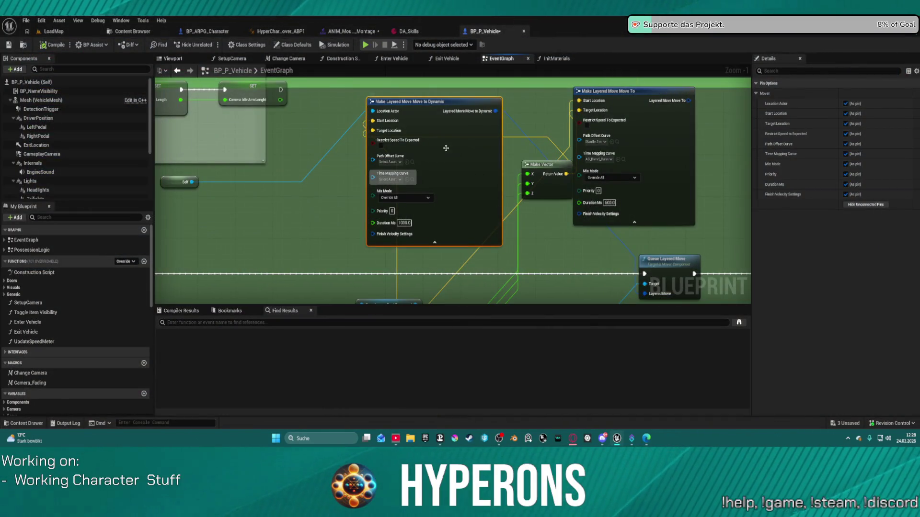
# Connect Queue Layered Move's Layered Move input to the Make Layered Move Move To output
pyautogui.moveTo(446, 167)
pyautogui.mouseDown()
pyautogui.moveTo(388, 185)
pyautogui.moveTo(343, 106)
pyautogui.mouseUp()
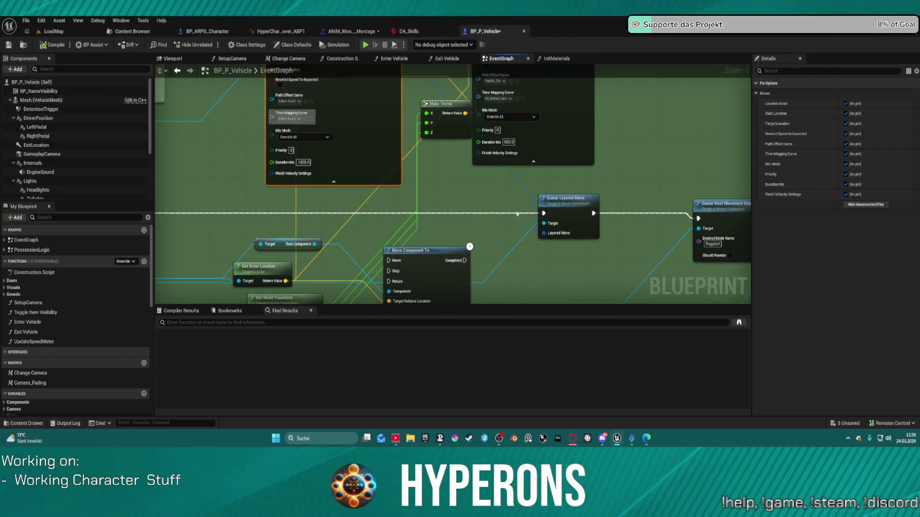
pyautogui.click(542, 223)
pyautogui.moveTo(543, 233)
pyautogui.mouseDown()
pyautogui.moveTo(616, 79)
pyautogui.moveTo(588, 97)
pyautogui.mouseUp()
pyautogui.moveTo(510, 242); pyautogui.dragTo(369, 158)
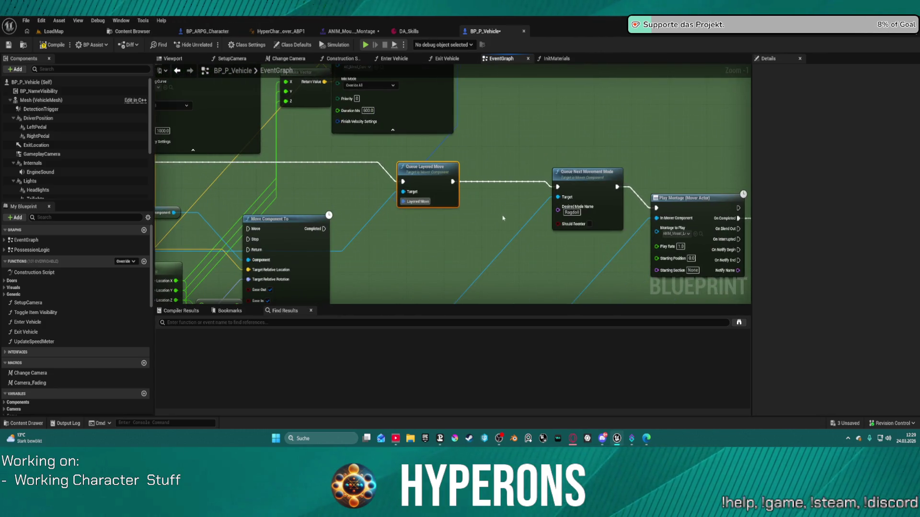
pyautogui.moveTo(502, 218); pyautogui.dragTo(399, 210)
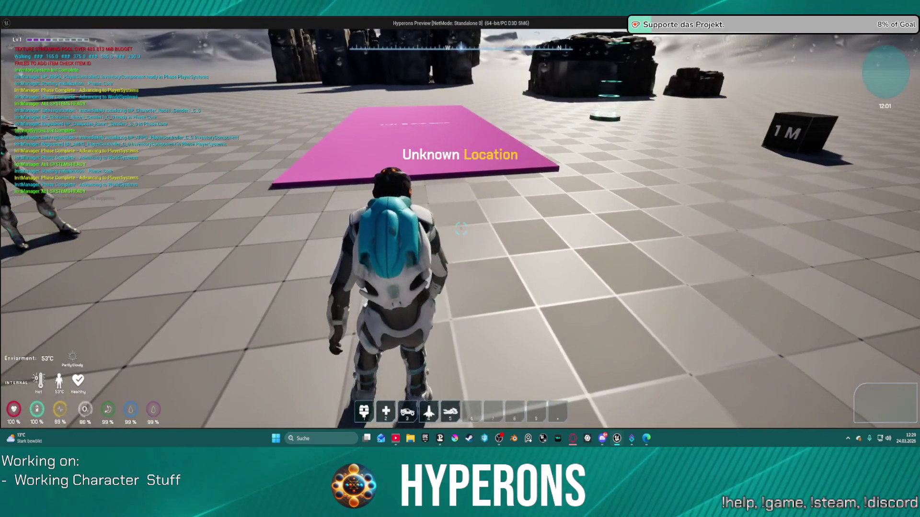
# End the play session and line up Queue Layered Move and Queue Next Movement Mode
pyautogui.press('Escape')
pyautogui.moveTo(335, 174); pyautogui.dragTo(382, 181)
pyautogui.moveTo(464, 185); pyautogui.dragTo(469, 190)
pyautogui.moveTo(443, 134)
pyautogui.mouseDown()
pyautogui.moveTo(443, 202)
pyautogui.moveTo(472, 254)
pyautogui.moveTo(414, 204)
pyautogui.mouseUp()
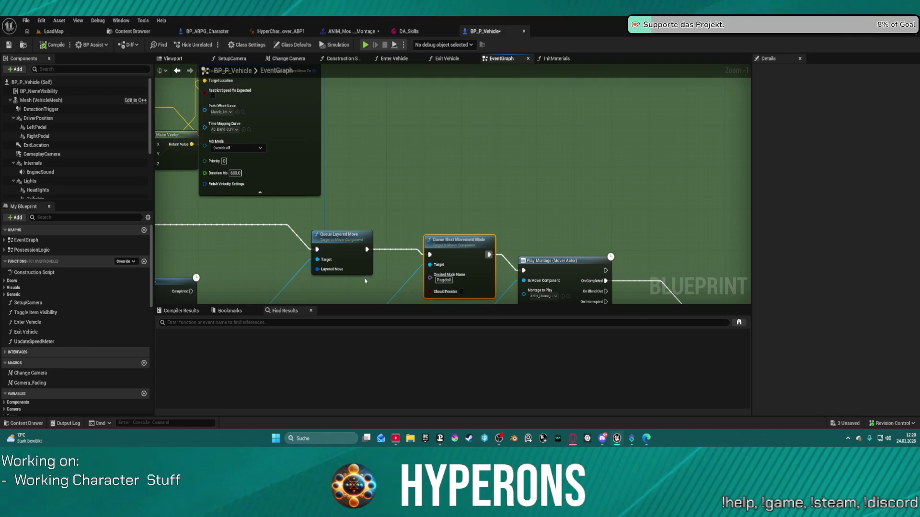
# Delete Move Component To and its 30.0 add node, then shift Get Actor Location up-right
pyautogui.moveTo(445, 168)
pyautogui.mouseDown()
pyautogui.moveTo(493, 181)
pyautogui.moveTo(490, 201)
pyautogui.mouseUp()
pyautogui.moveTo(273, 163)
pyautogui.mouseDown()
pyautogui.moveTo(358, 195)
pyautogui.moveTo(324, 190)
pyautogui.moveTo(577, 79)
pyautogui.mouseUp()
pyautogui.moveTo(291, 253); pyautogui.dragTo(344, 177)
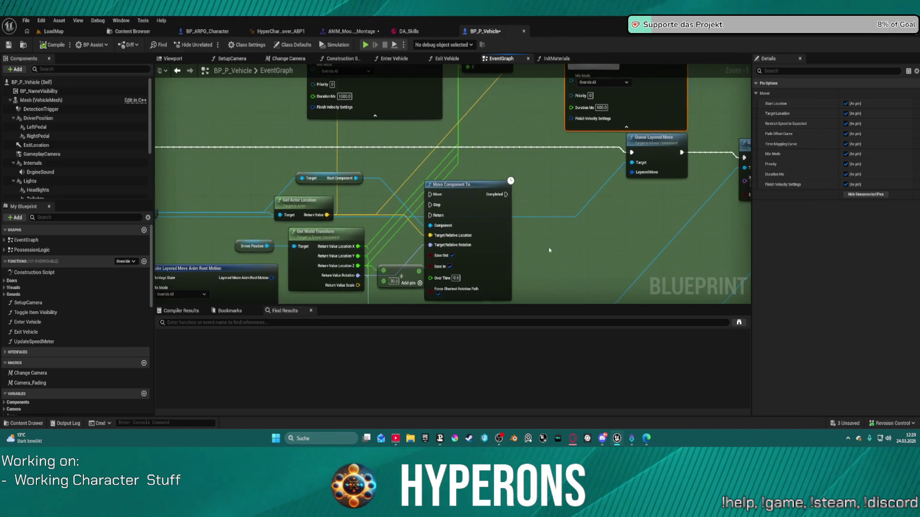
pyautogui.moveTo(471, 263)
pyautogui.mouseDown()
pyautogui.moveTo(412, 208)
pyautogui.moveTo(361, 201)
pyautogui.mouseUp()
pyautogui.press('Delete')
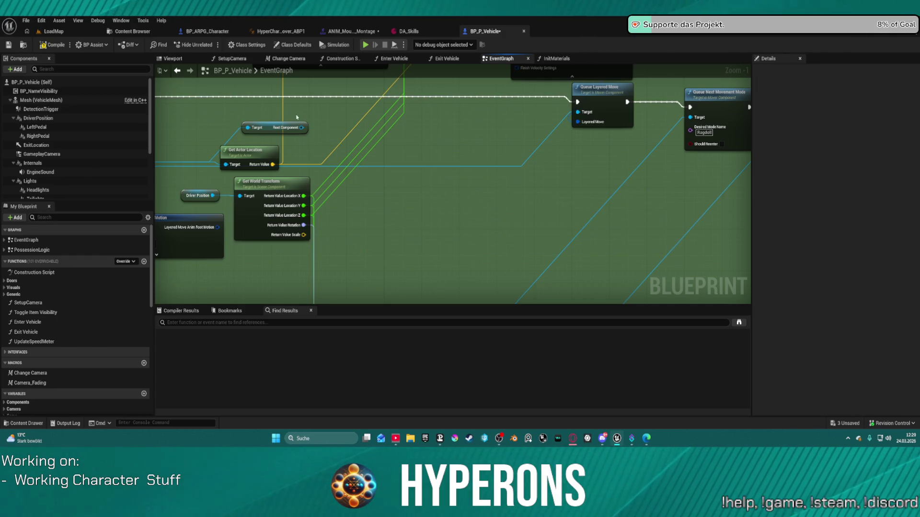
pyautogui.moveTo(312, 159)
pyautogui.mouseDown()
pyautogui.moveTo(451, 152)
pyautogui.moveTo(402, 144)
pyautogui.moveTo(432, 120)
pyautogui.mouseUp()
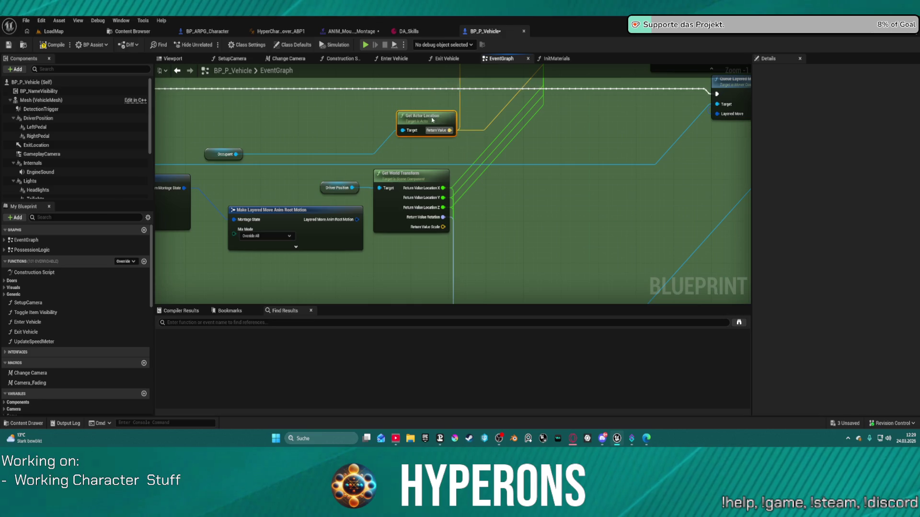
# Reposition the Set Actor Enable Collision and Move Component To nodes after the Delay
pyautogui.scroll(-3, 287, 206)
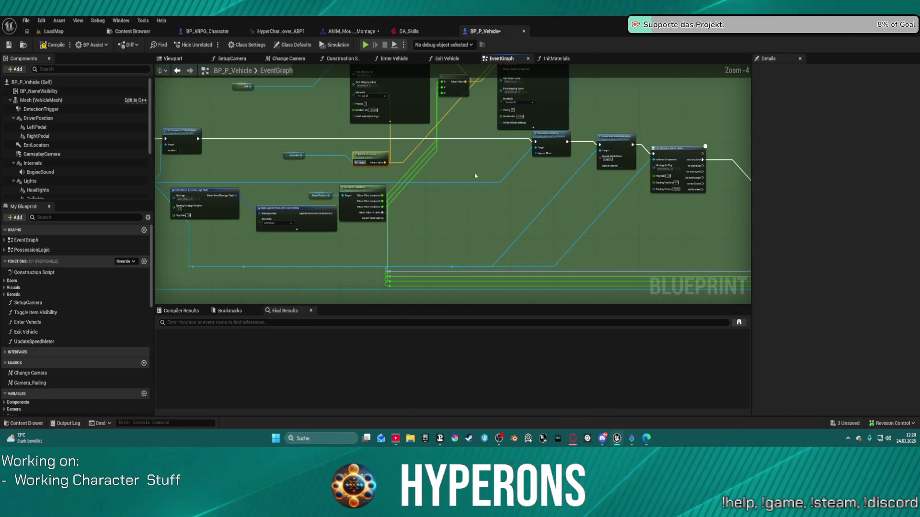
pyautogui.scroll(-3, 559, 202)
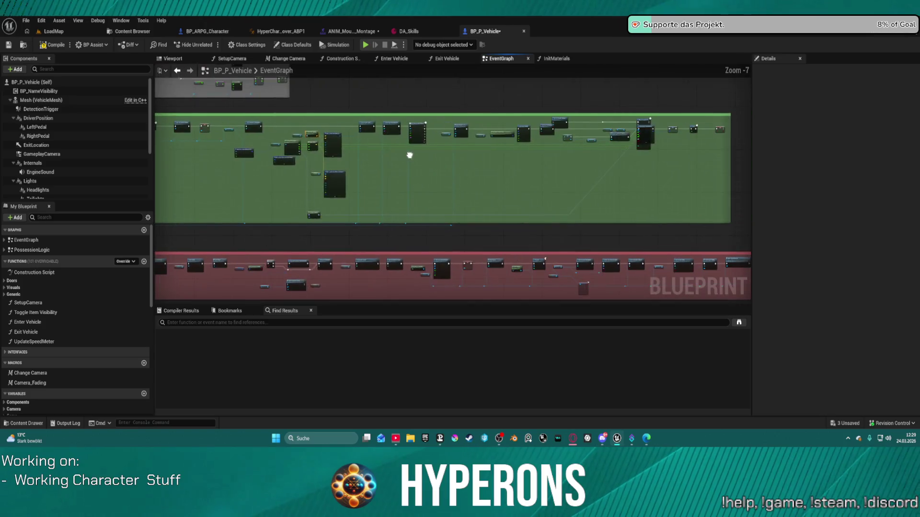
pyautogui.scroll(3, 587, 163)
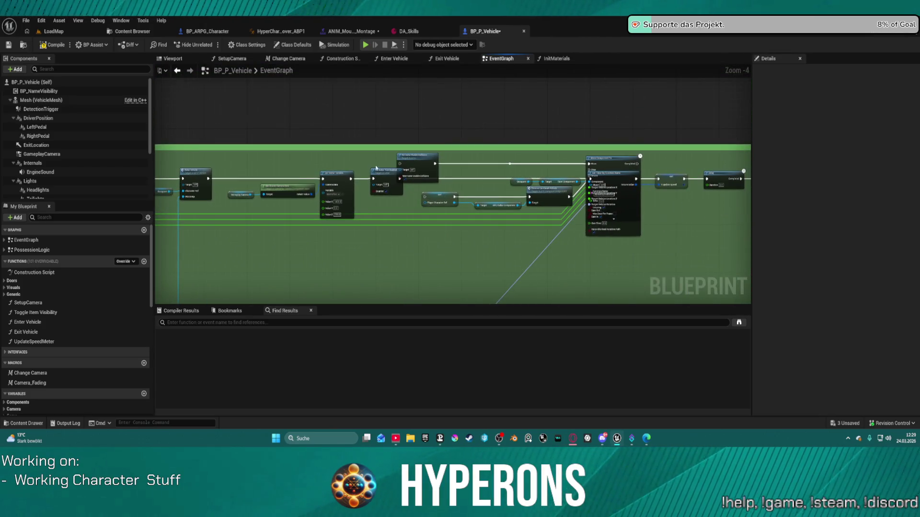
pyautogui.moveTo(488, 158)
pyautogui.mouseDown()
pyautogui.moveTo(565, 162)
pyautogui.moveTo(527, 154)
pyautogui.mouseUp()
pyautogui.scroll(4, 647, 143)
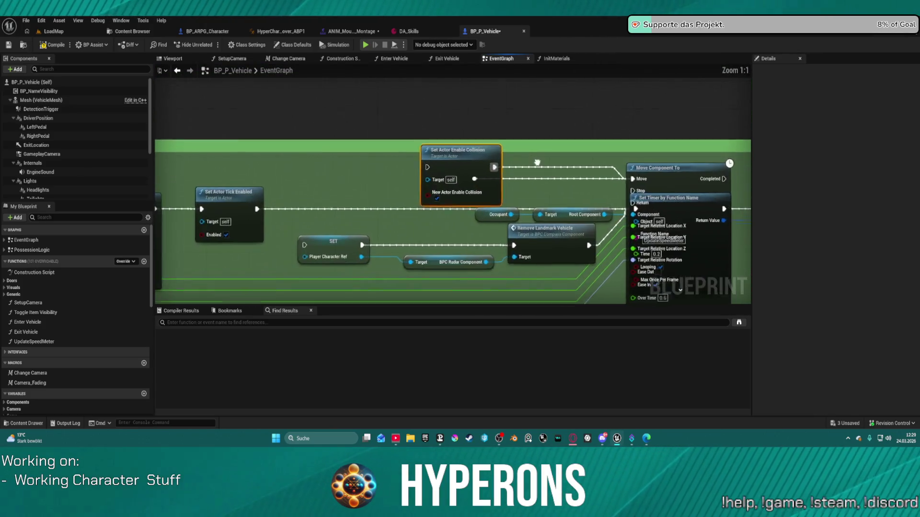
pyautogui.moveTo(468, 201)
pyautogui.mouseDown()
pyautogui.moveTo(728, 216)
pyautogui.moveTo(737, 225)
pyautogui.moveTo(618, 244)
pyautogui.moveTo(590, 223)
pyautogui.mouseUp()
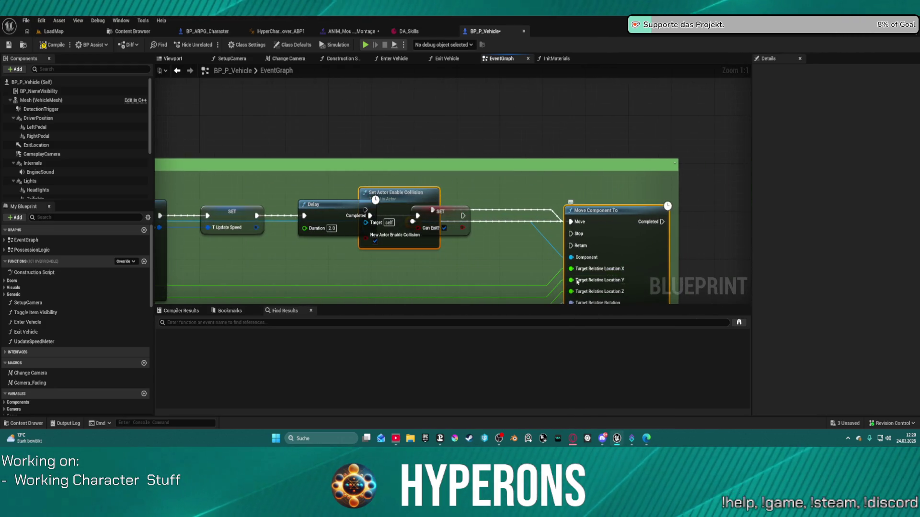
pyautogui.scroll(-2, 547, 171)
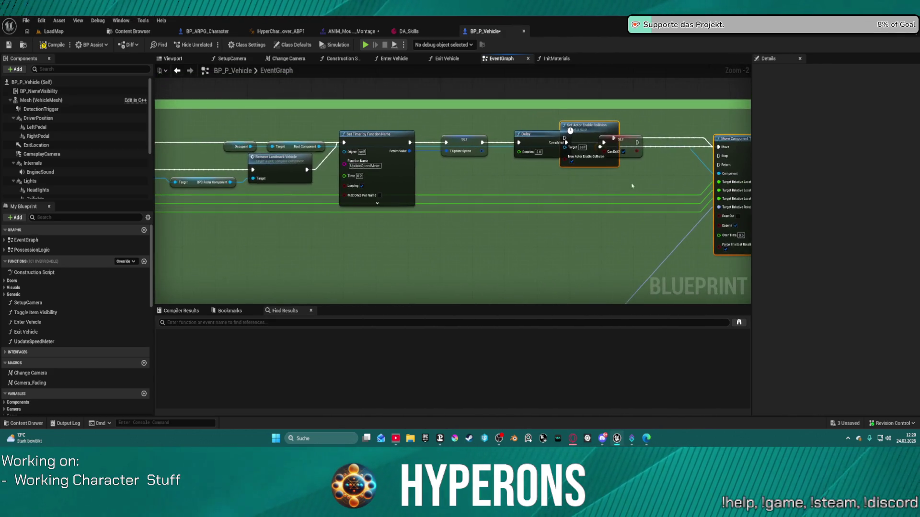
pyautogui.moveTo(598, 125)
pyautogui.mouseDown()
pyautogui.moveTo(621, 185)
pyautogui.moveTo(524, 176)
pyautogui.mouseUp()
pyautogui.moveTo(449, 232)
pyautogui.mouseDown()
pyautogui.moveTo(614, 177)
pyautogui.moveTo(478, 193)
pyautogui.mouseUp()
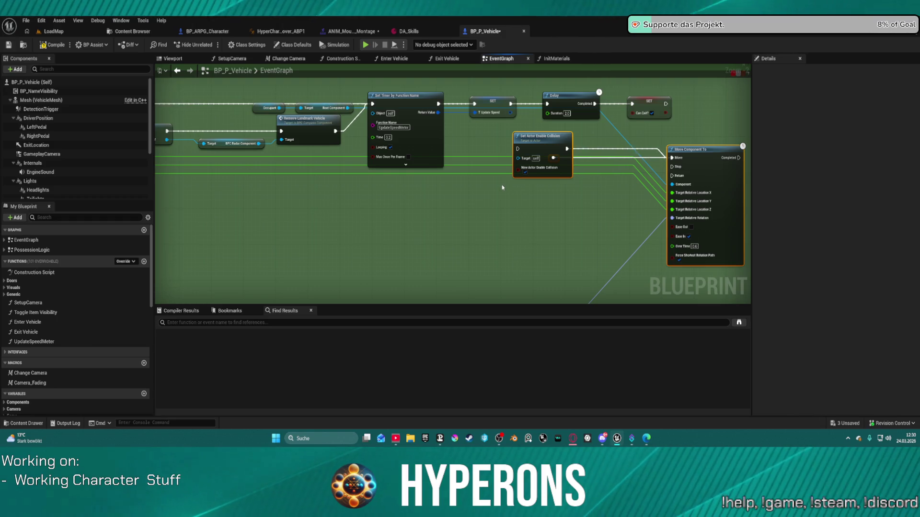
# Pan across the movement logic and show the DriverPosition component's Details
pyautogui.scroll(-5, 502, 188)
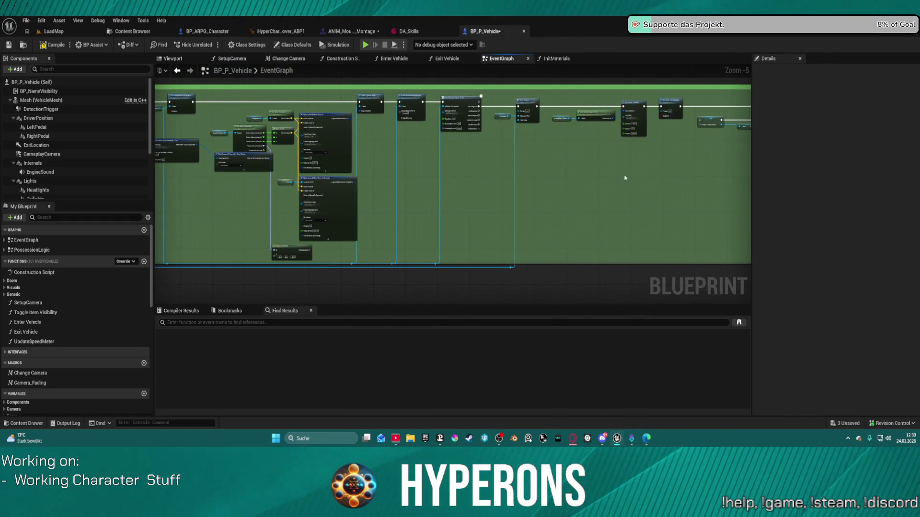
pyautogui.scroll(-4, 560, 236)
pyautogui.scroll(6, 598, 238)
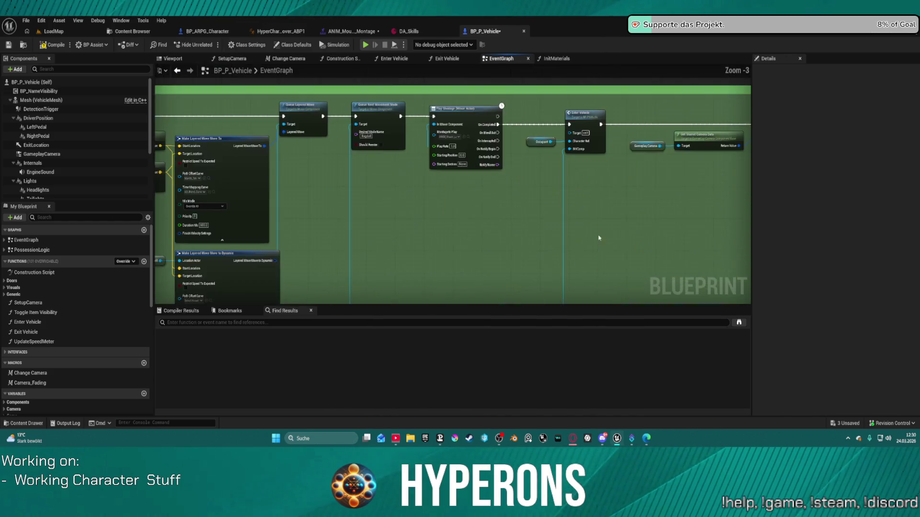
pyautogui.moveTo(598, 238); pyautogui.dragTo(596, 150)
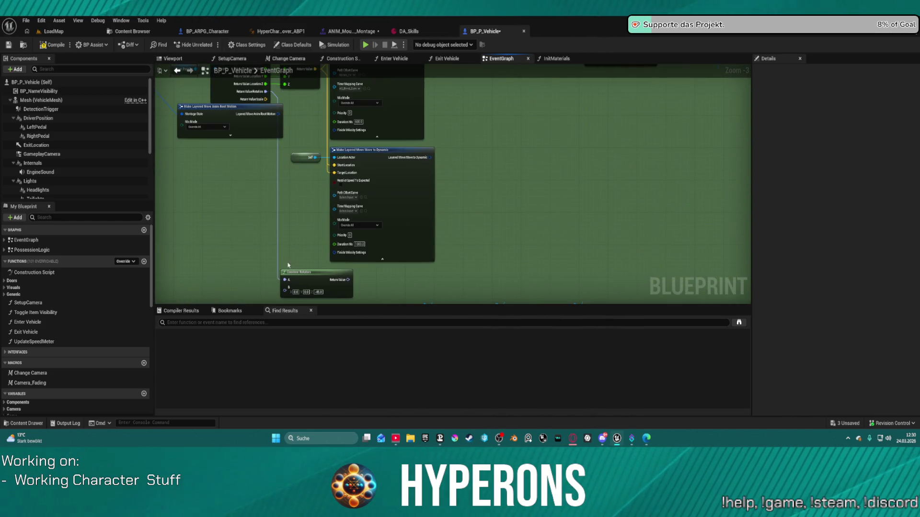
pyautogui.moveTo(295, 264)
pyautogui.mouseDown()
pyautogui.moveTo(318, 259)
pyautogui.moveTo(401, 273)
pyautogui.moveTo(381, 190)
pyautogui.moveTo(336, 214)
pyautogui.mouseUp()
pyautogui.moveTo(542, 158)
pyautogui.mouseDown()
pyautogui.moveTo(587, 228)
pyautogui.moveTo(586, 297)
pyautogui.moveTo(601, 275)
pyautogui.mouseUp()
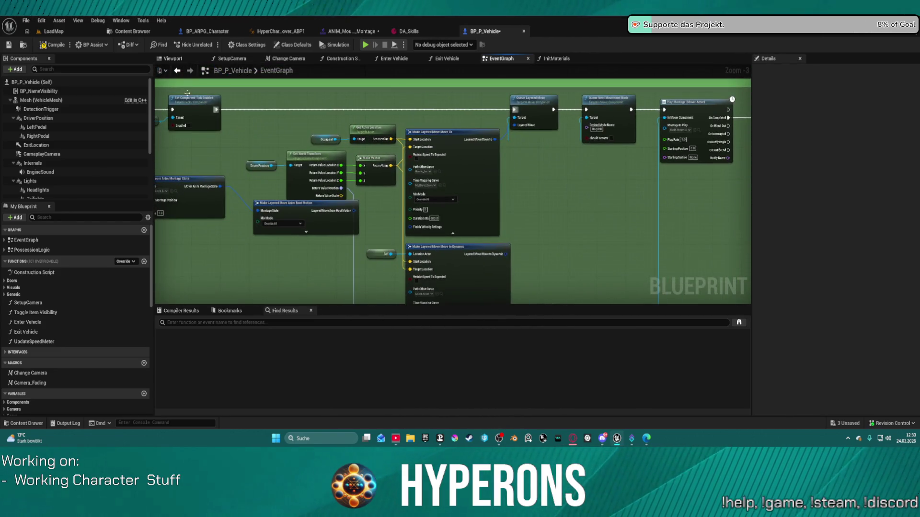
pyautogui.click(22, 118)
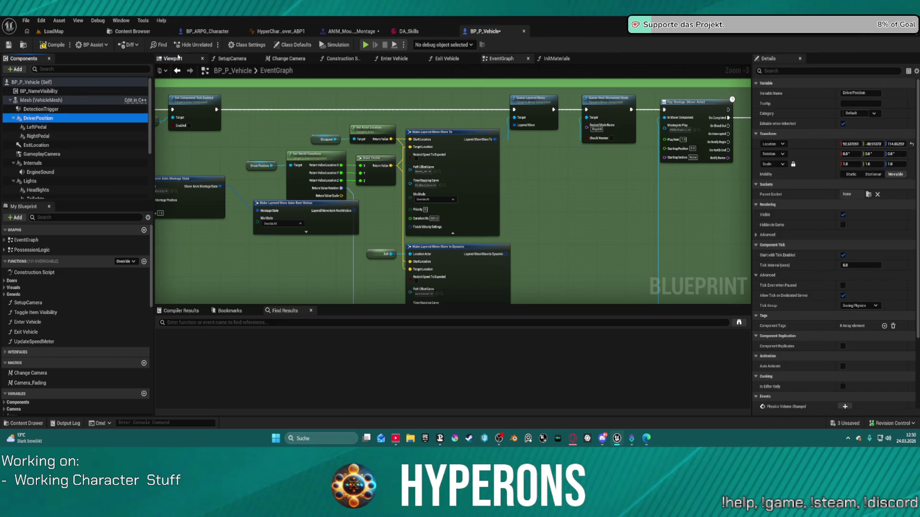
# Jump to the Enter Vehicle graph section, then orbit the vehicle in the Viewport
pyautogui.hotkey('shift', '1')
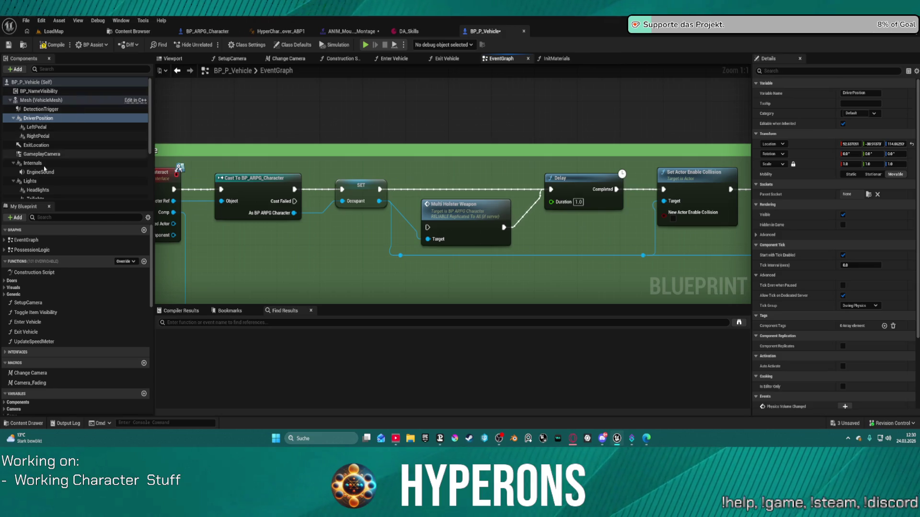
pyautogui.click(172, 58)
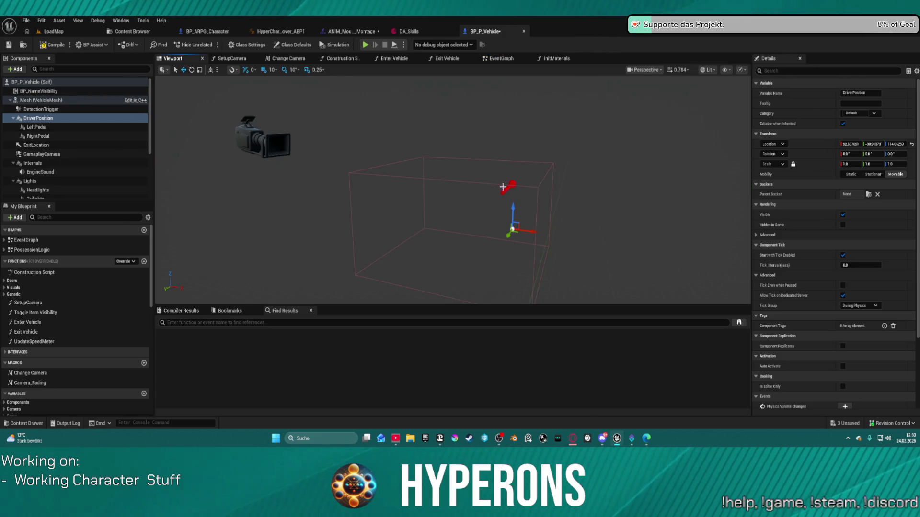
pyautogui.moveTo(412, 127); pyautogui.dragTo(412, 128)
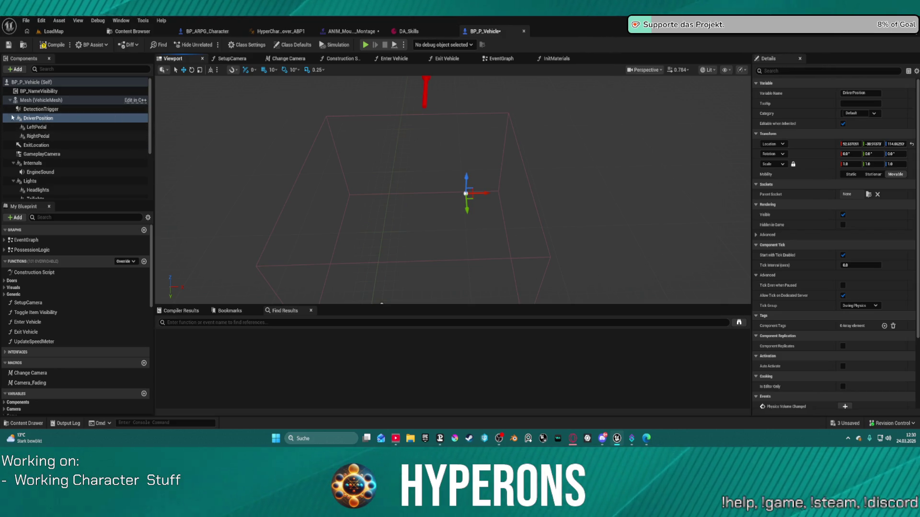
# Inspect the DetectionTrigger box, then select the ExitLocation arrow component
pyautogui.click(40, 110)
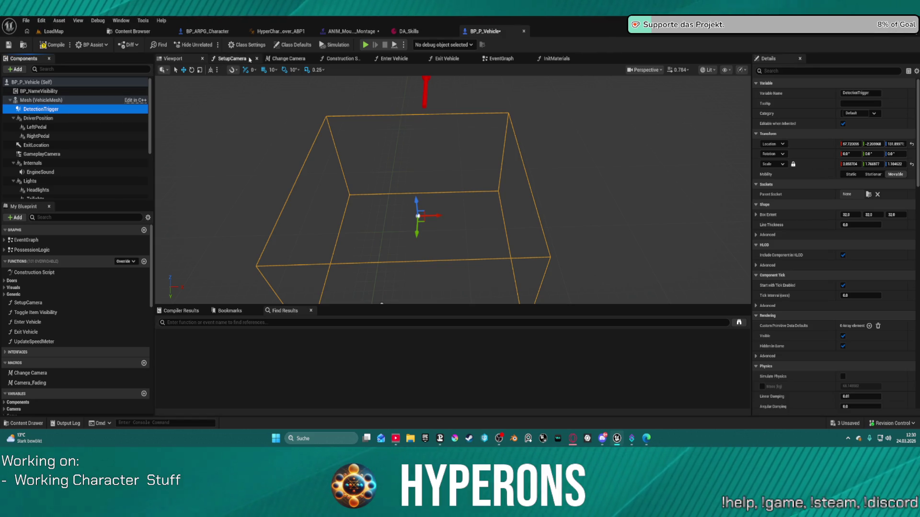
pyautogui.rightClick(59, 111)
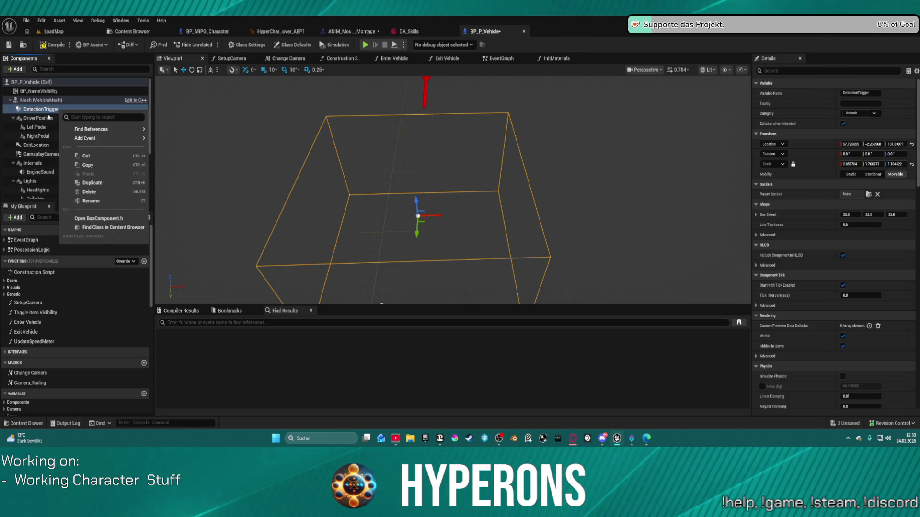
pyautogui.click(36, 145)
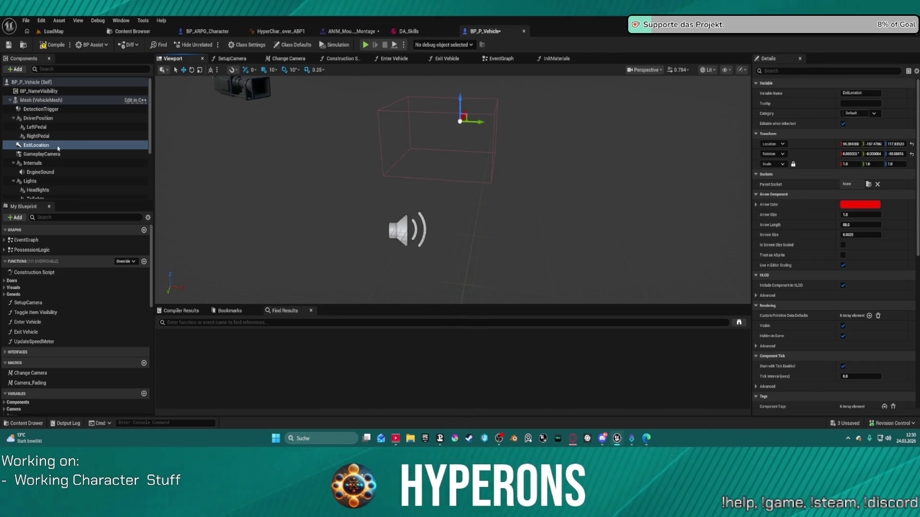
pyautogui.scroll(-3, 72, 165)
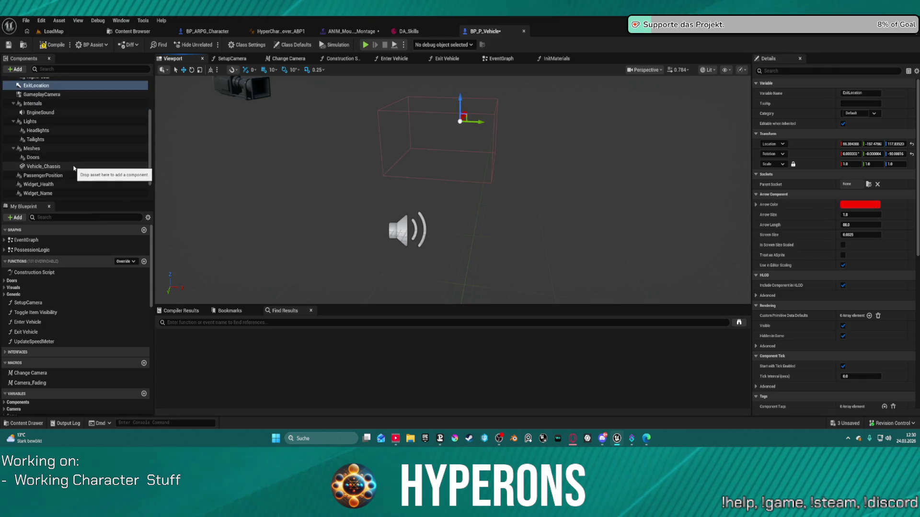
# Duplicate the ExitLocation_L arrow as a new arrow named ExitLocation_R
pyautogui.scroll(3, 74, 168)
pyautogui.press('f')
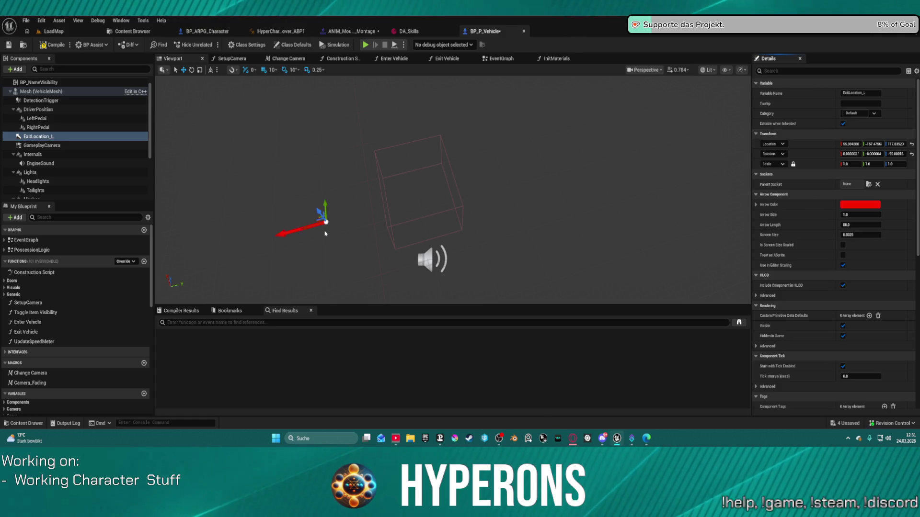
pyautogui.click(40, 138)
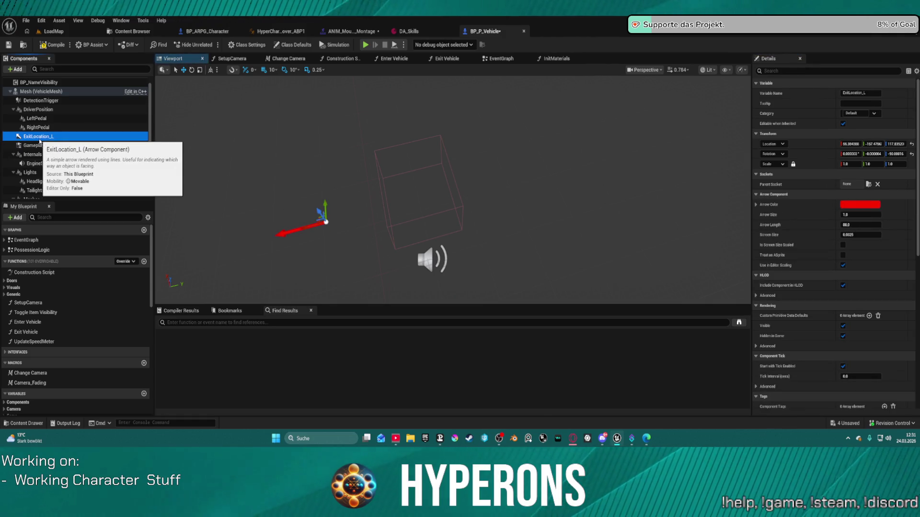
pyautogui.hotkey('ctrl', 'd')
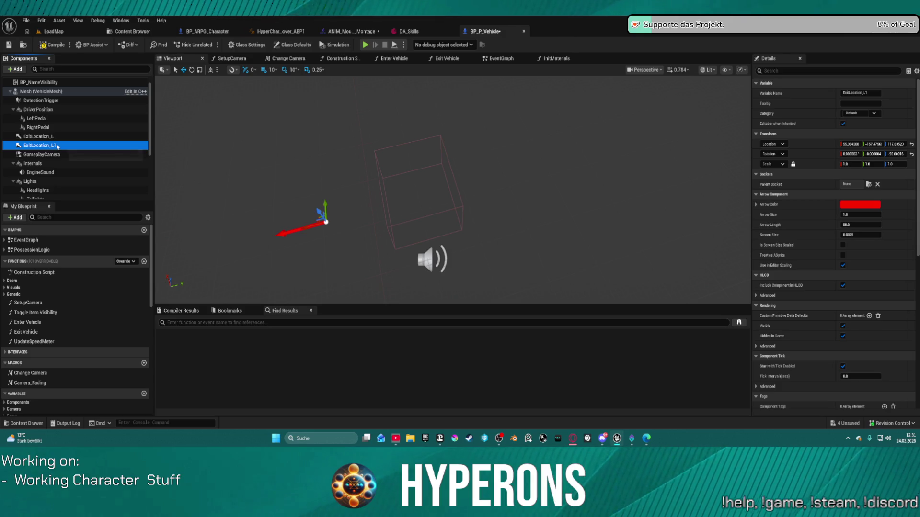
pyautogui.click(58, 145)
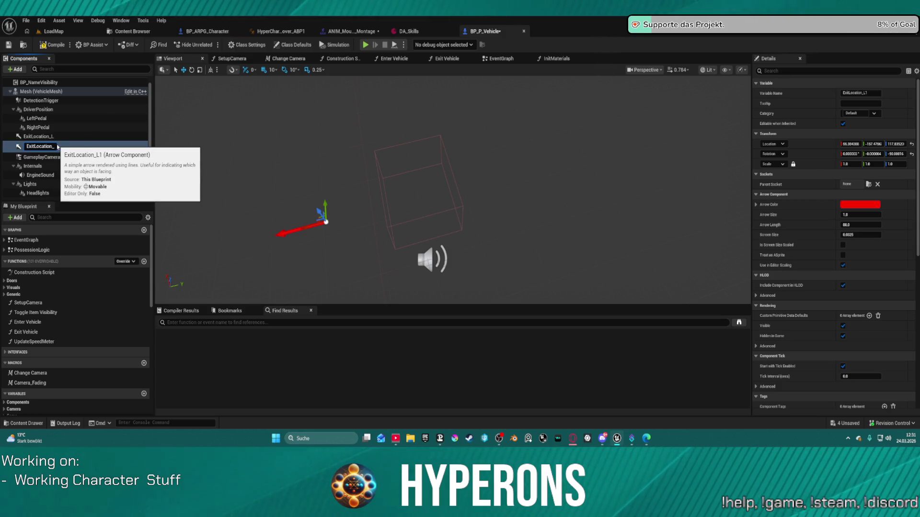
pyautogui.write('R')
pyautogui.press('Return')
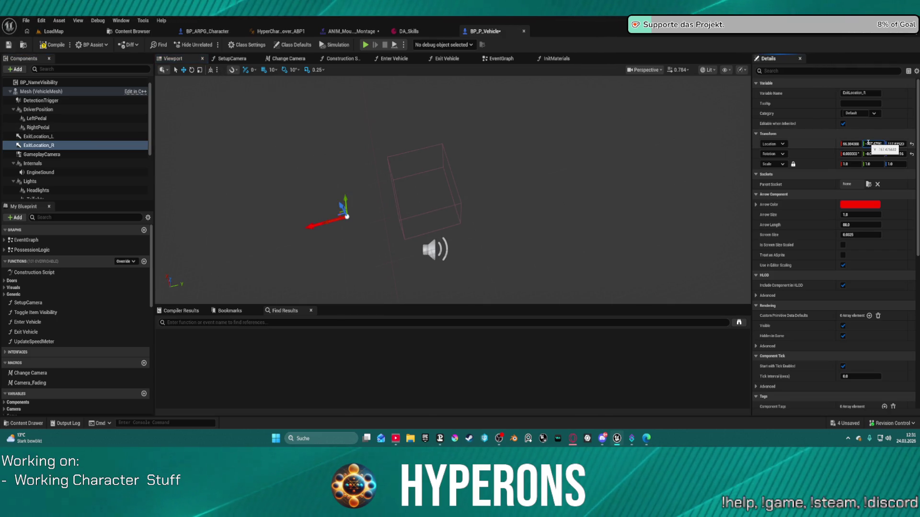
# Place ExitLocation_R at Y 157.47563 with 90° Z rotation, save, and zero its X rotation
pyautogui.write('157.47563')
pyautogui.click(902, 154)
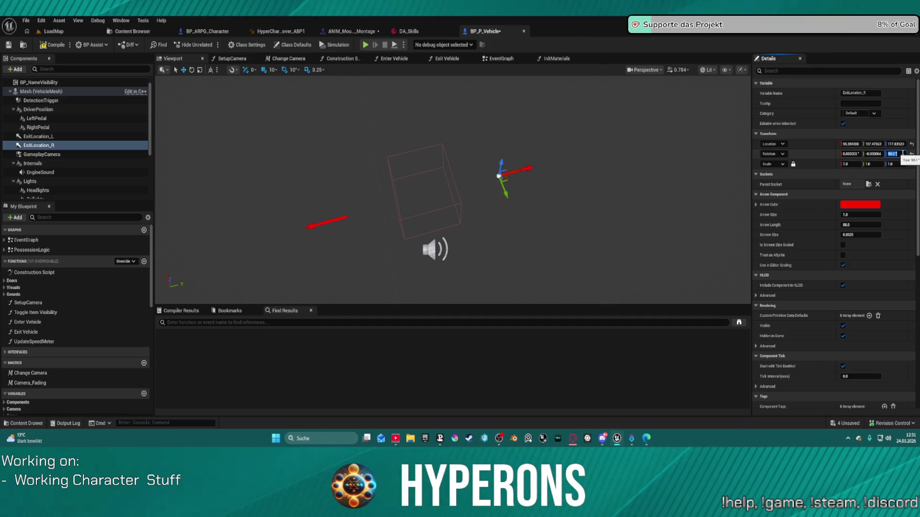
pyautogui.hotkey('ctrl', 'shift', 's')
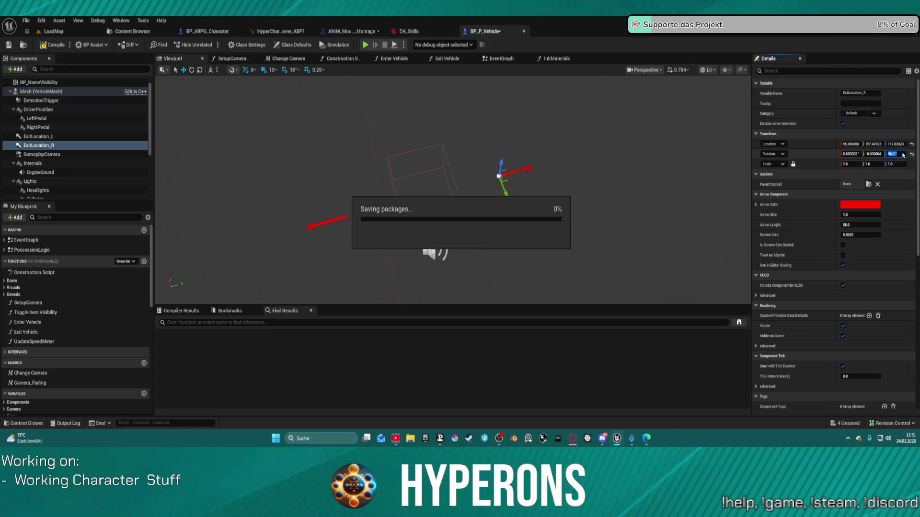
pyautogui.click(847, 153)
pyautogui.write('0')
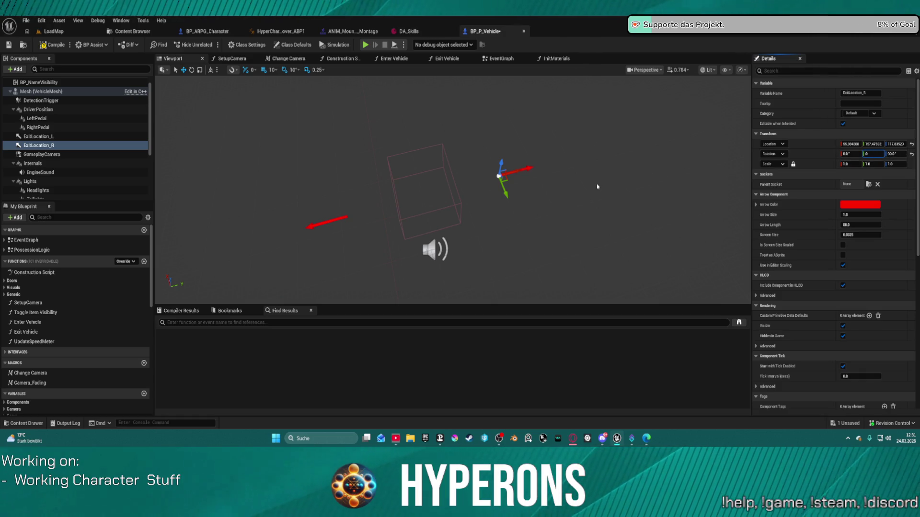
# Zero the X rotation of the ExitLocation_L arrow
pyautogui.click(328, 225)
pyautogui.click(329, 221)
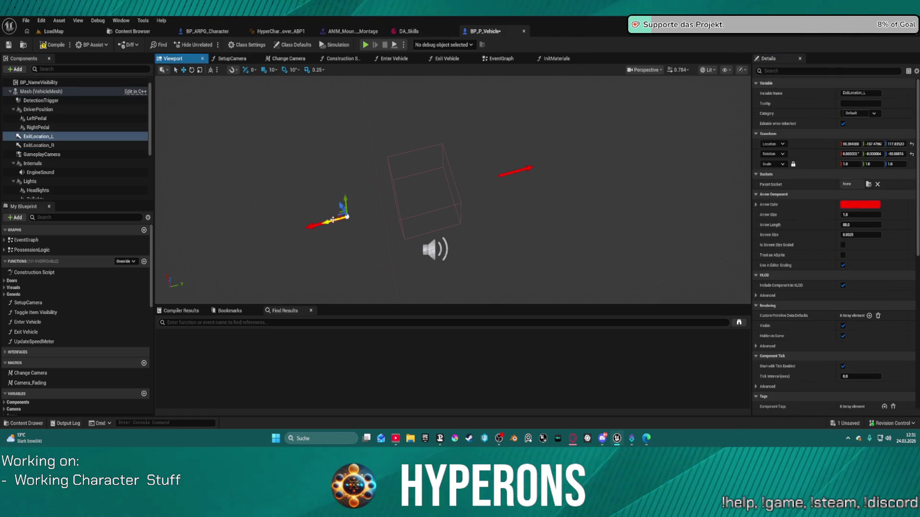
pyautogui.click(850, 153)
pyautogui.write('0')
pyautogui.write('0')
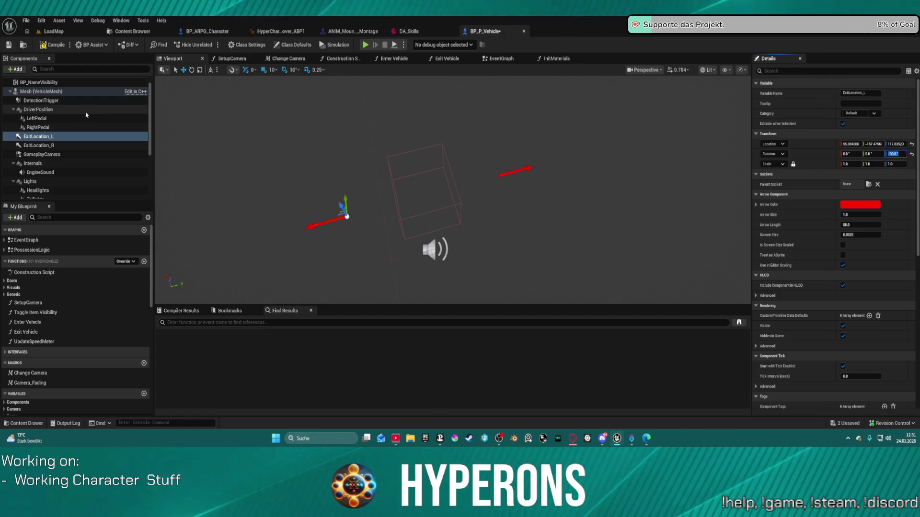
pyautogui.click(55, 101)
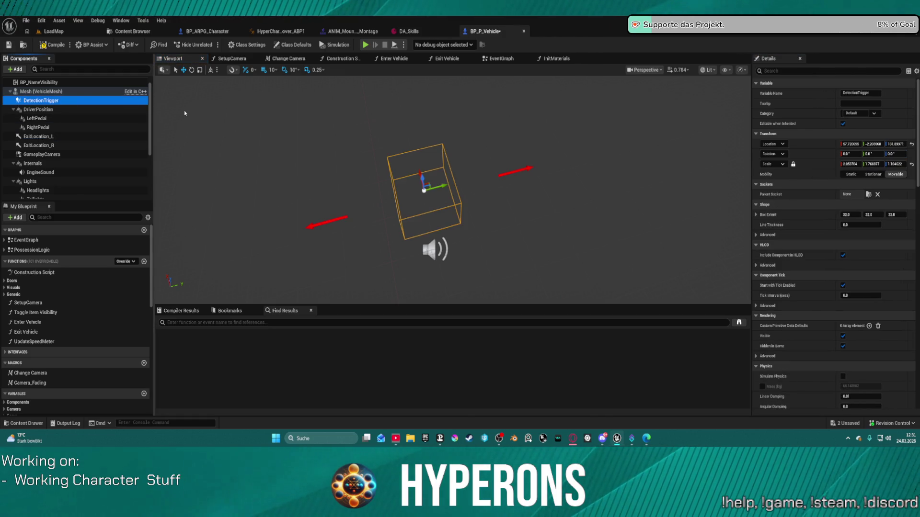
# Duplicate DetectionTrigger into two trigger boxes named Enter_L and Enter_R
pyautogui.hotkey('ctrl', 'd')
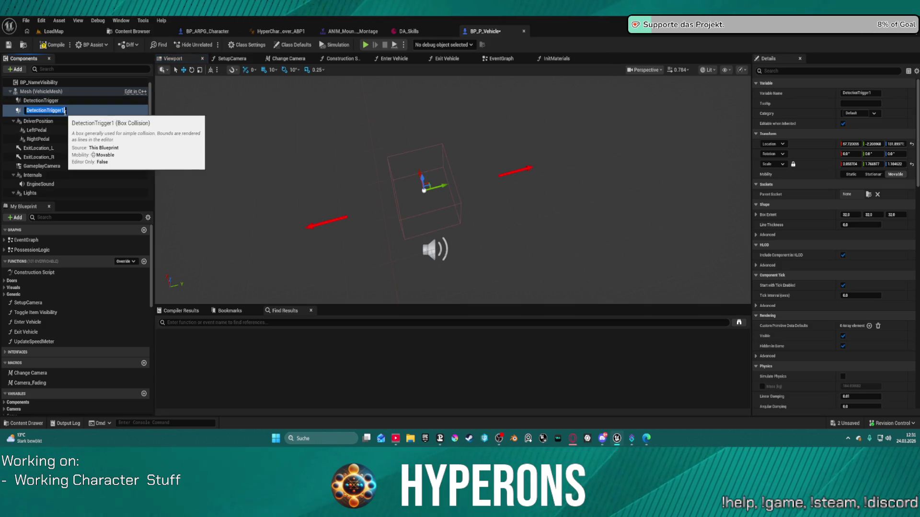
pyautogui.write('E')
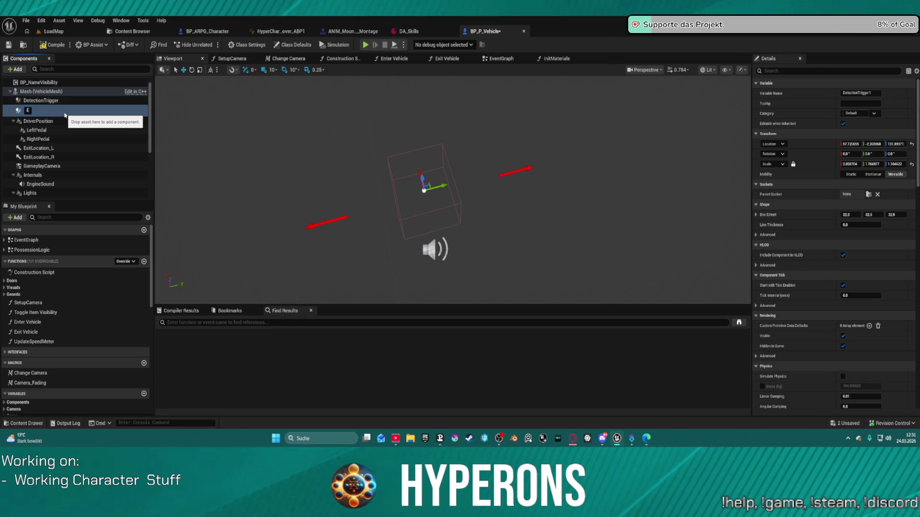
pyautogui.write('nt')
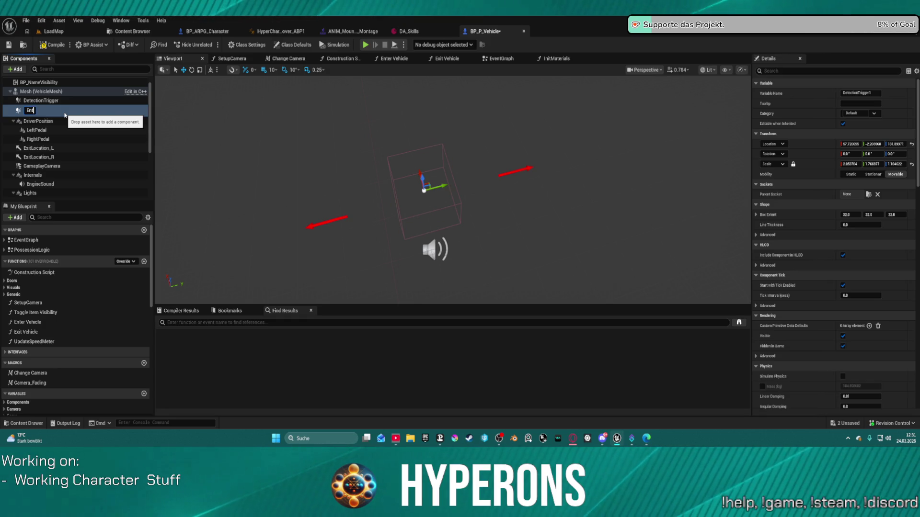
pyautogui.write('er_L')
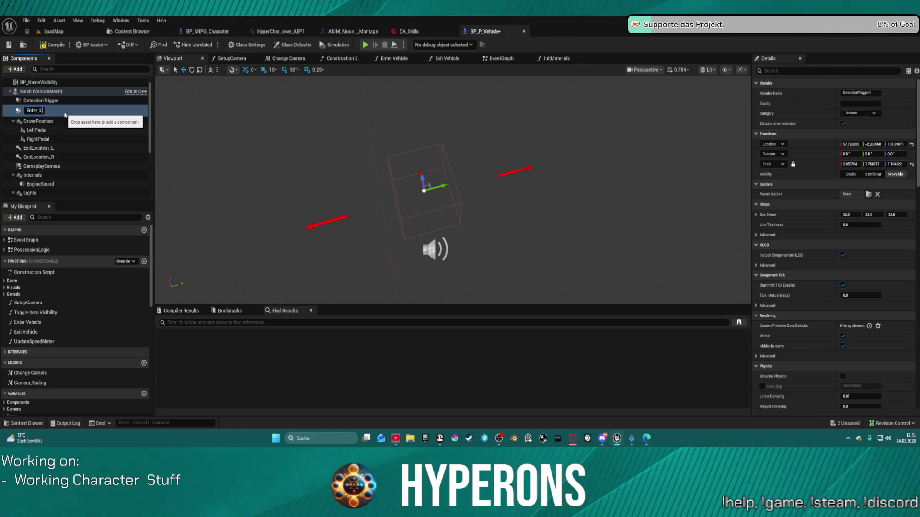
pyautogui.press('Return')
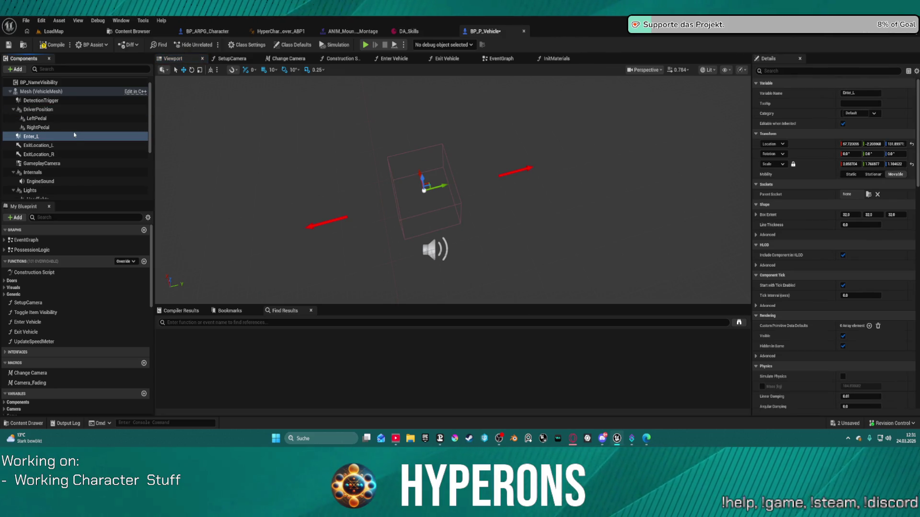
pyautogui.hotkey('ctrl', 'd')
pyautogui.write('Enter')
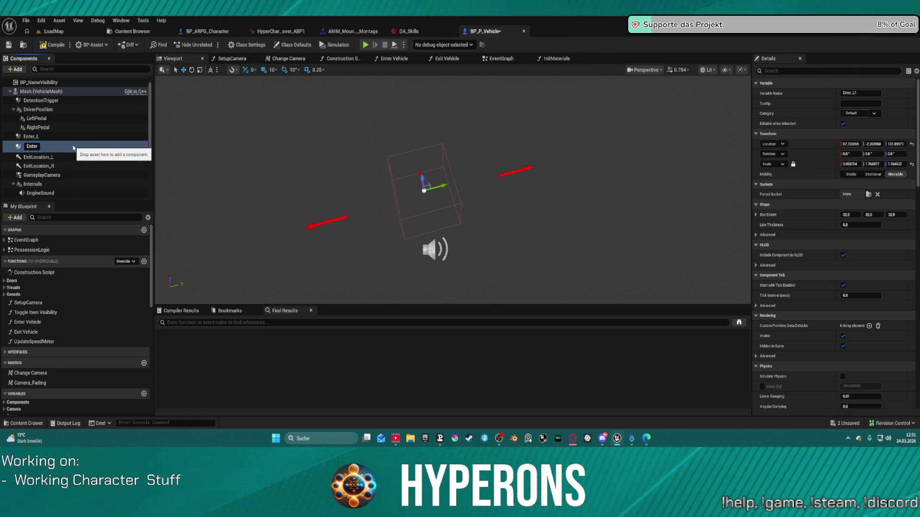
pyautogui.write('_R')
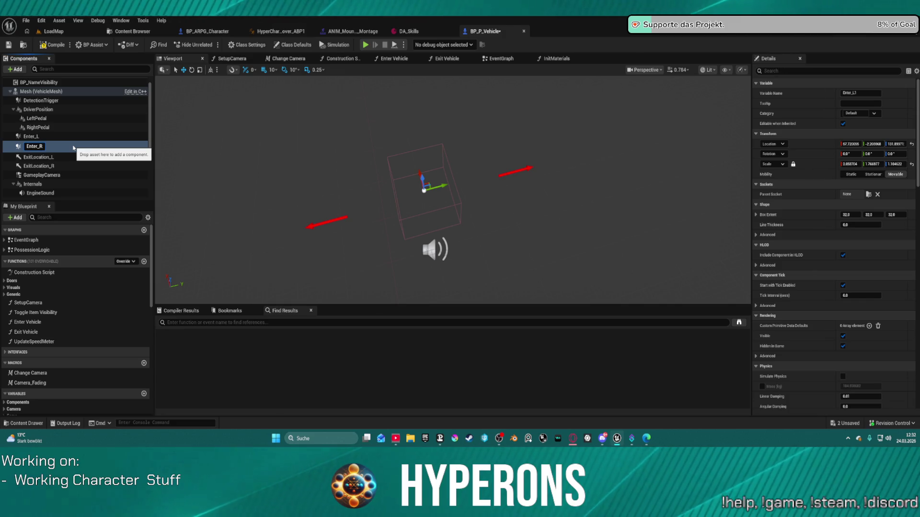
pyautogui.press('Return')
# Move Enter_R to Y 117.73 and Enter_L to Y -112.27 on opposite sides
pyautogui.click(44, 145)
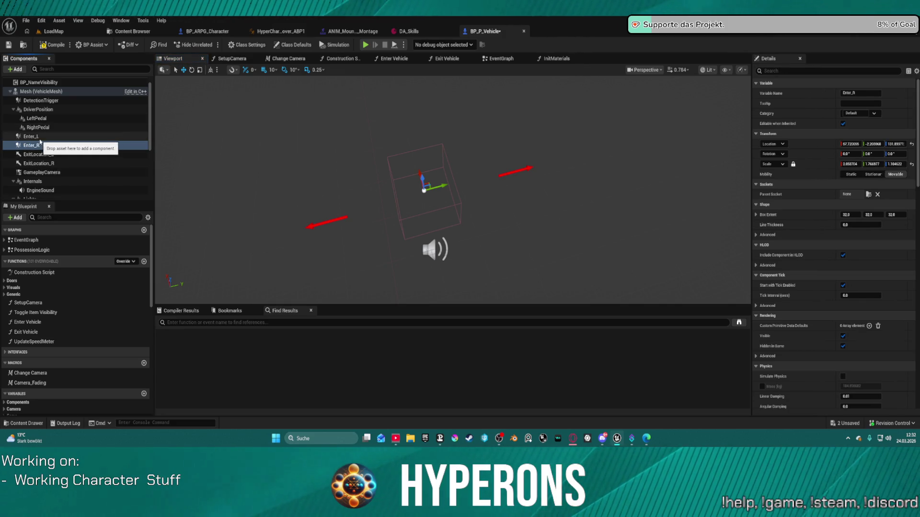
pyautogui.moveTo(441, 186); pyautogui.dragTo(496, 176)
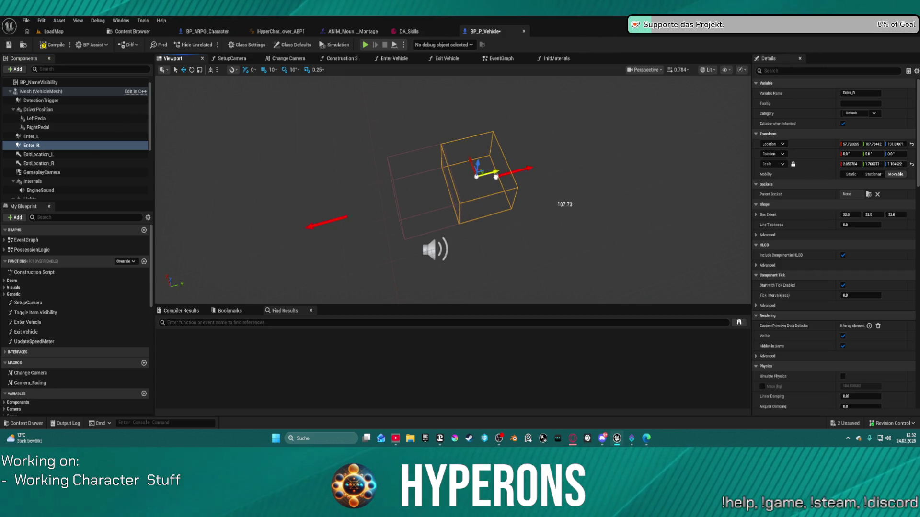
pyautogui.click(134, 135)
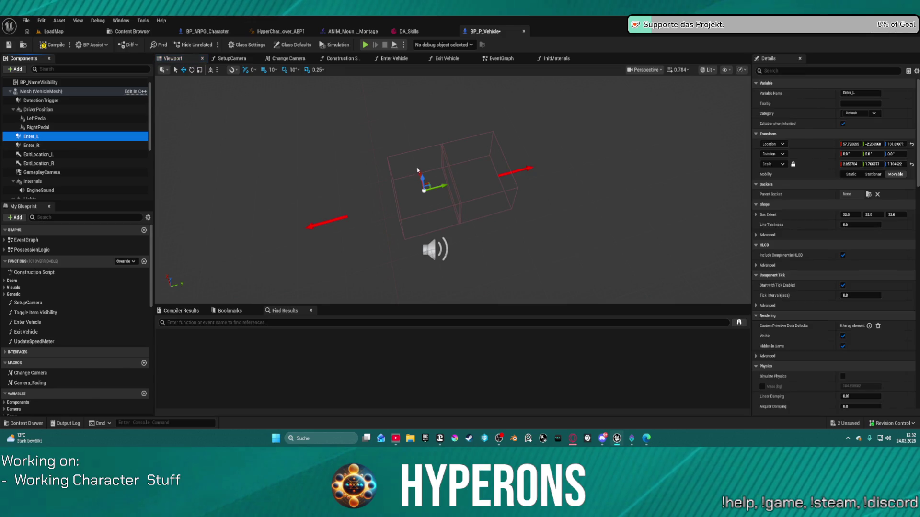
pyautogui.moveTo(444, 185); pyautogui.dragTo(390, 198)
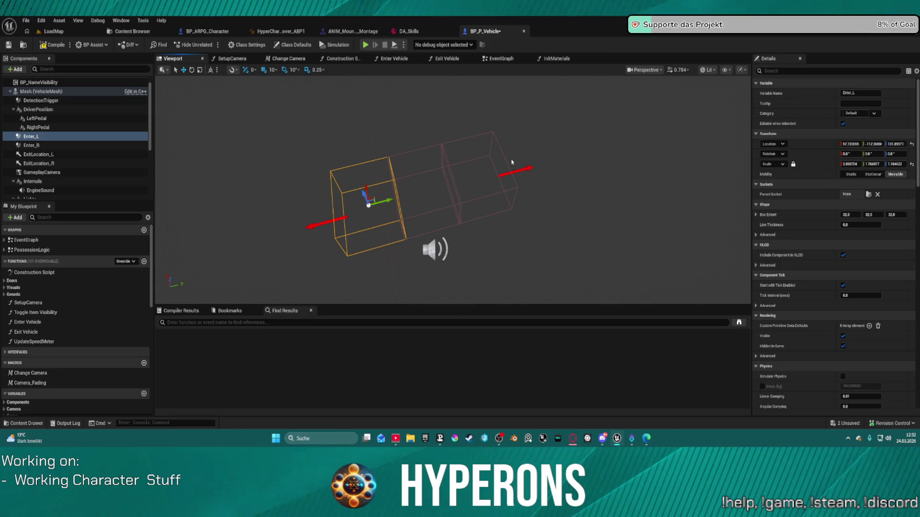
pyautogui.click(383, 133)
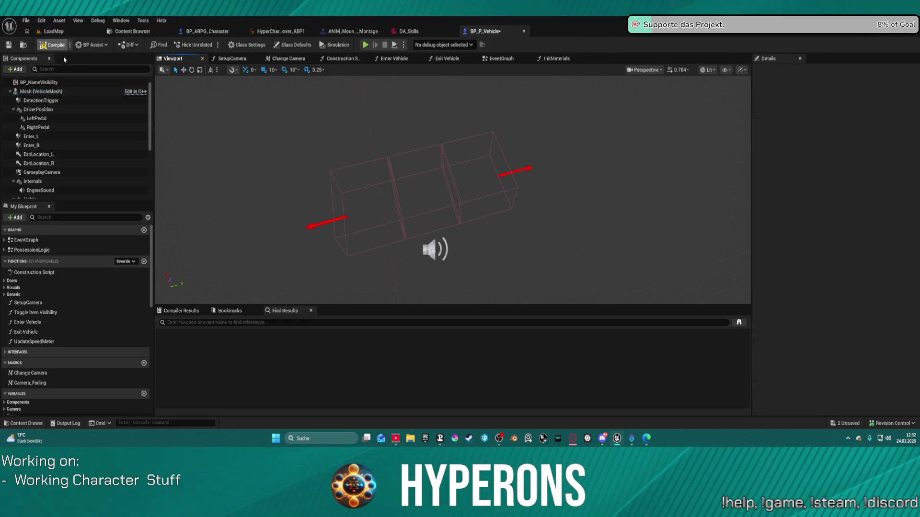
# In the EventGraph, drop an Enter_L getter above the Enter Vehicle comment group
pyautogui.click(501, 58)
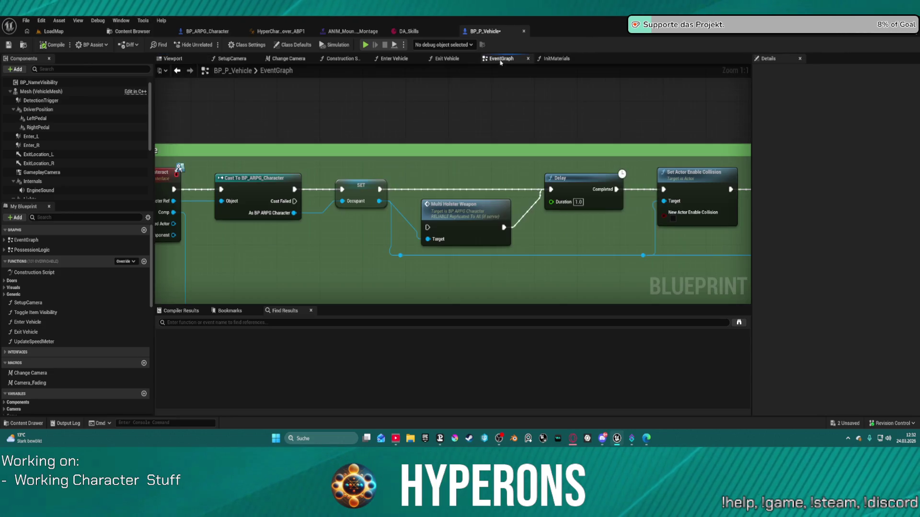
pyautogui.scroll(-4, 573, 245)
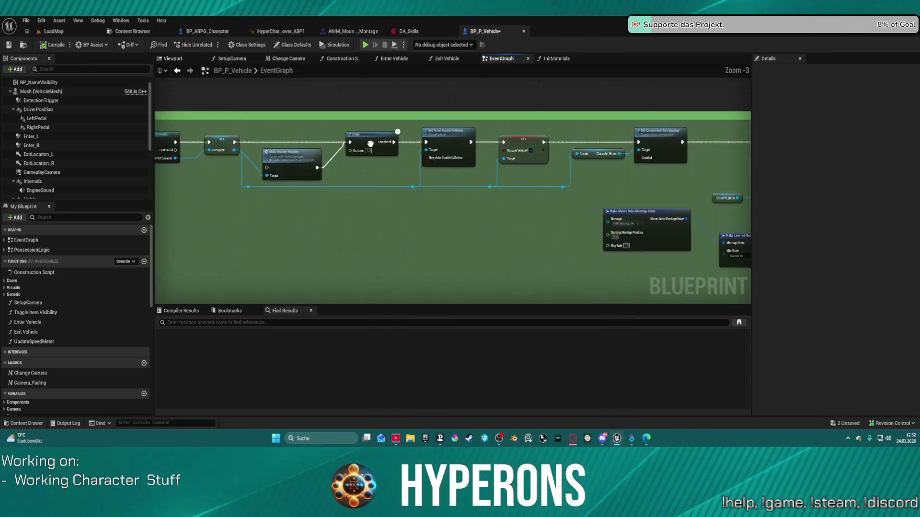
pyautogui.moveTo(239, 160)
pyautogui.mouseDown()
pyautogui.moveTo(646, 167)
pyautogui.moveTo(499, 164)
pyautogui.mouseUp()
pyautogui.moveTo(463, 256); pyautogui.dragTo(497, 195)
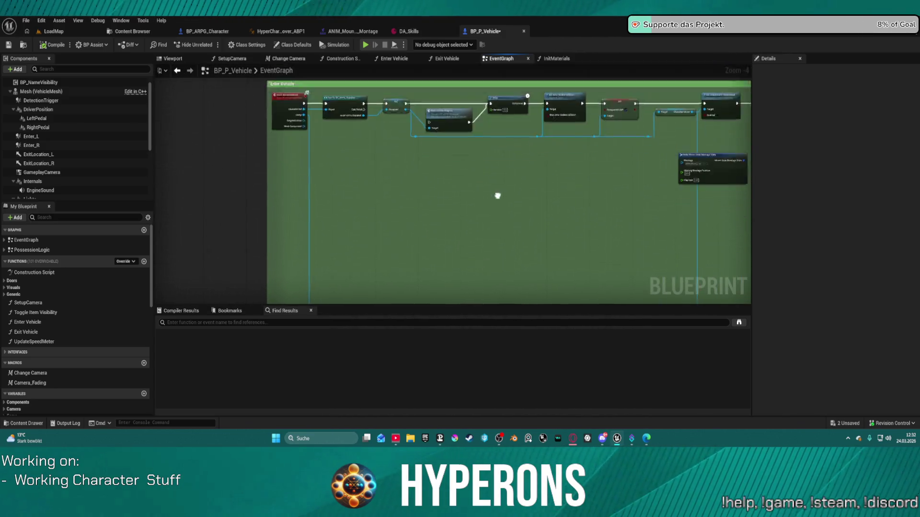
pyautogui.scroll(-3, 452, 164)
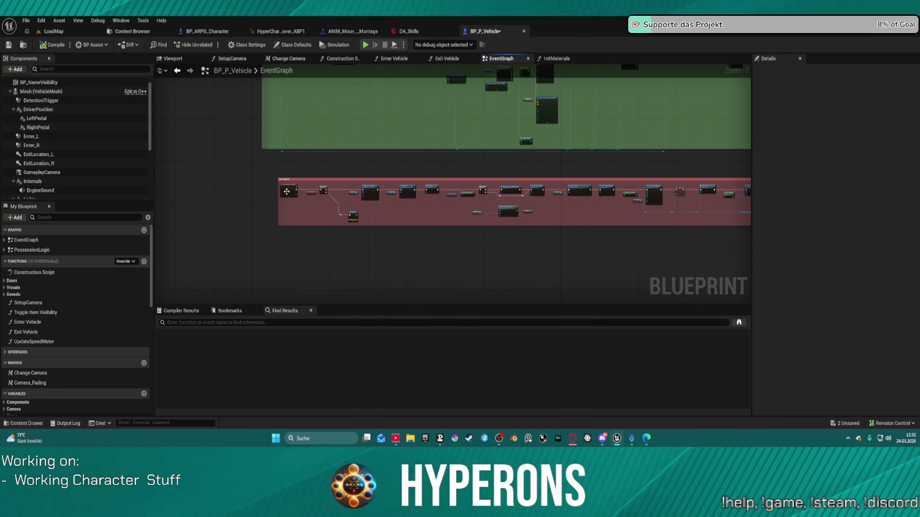
pyautogui.scroll(-1, 361, 188)
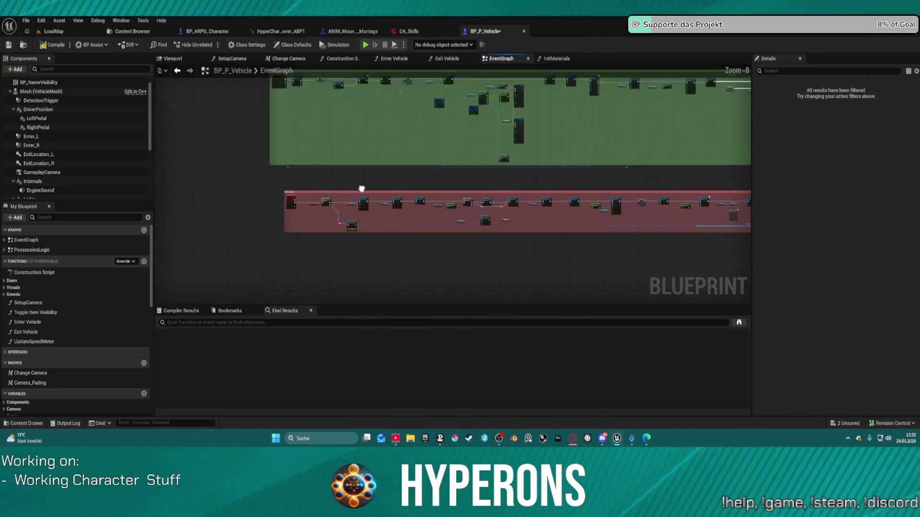
pyautogui.moveTo(362, 188); pyautogui.dragTo(379, 172)
pyautogui.scroll(6, 401, 182)
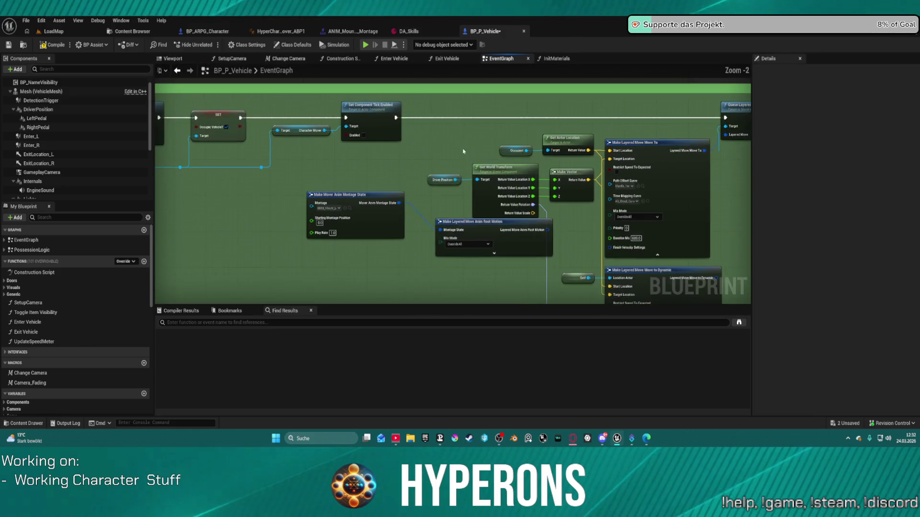
pyautogui.moveTo(463, 151); pyautogui.dragTo(293, 201)
pyautogui.moveTo(39, 136)
pyautogui.mouseDown()
pyautogui.moveTo(361, 127)
pyautogui.moveTo(386, 115)
pyautogui.mouseUp()
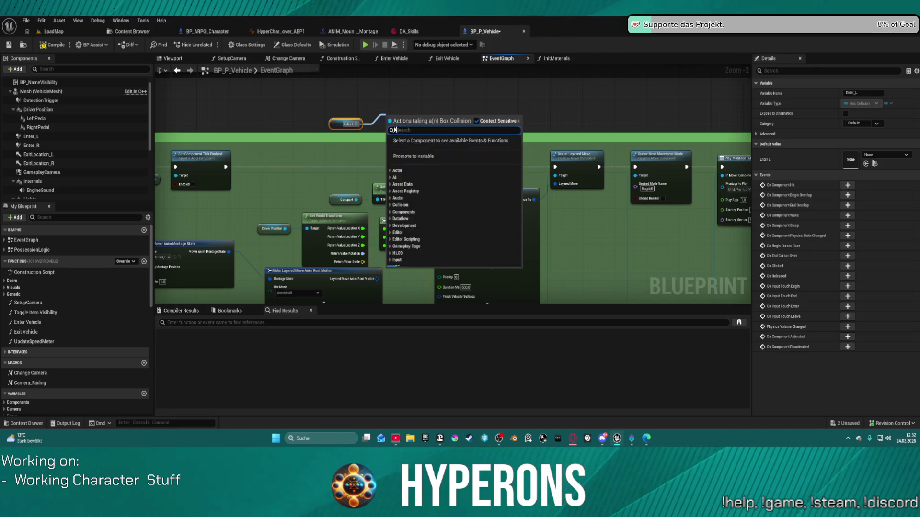
# Search 'overla' and add a Get Overlapping Actors node fed by Enter_L
pyautogui.write('overla')
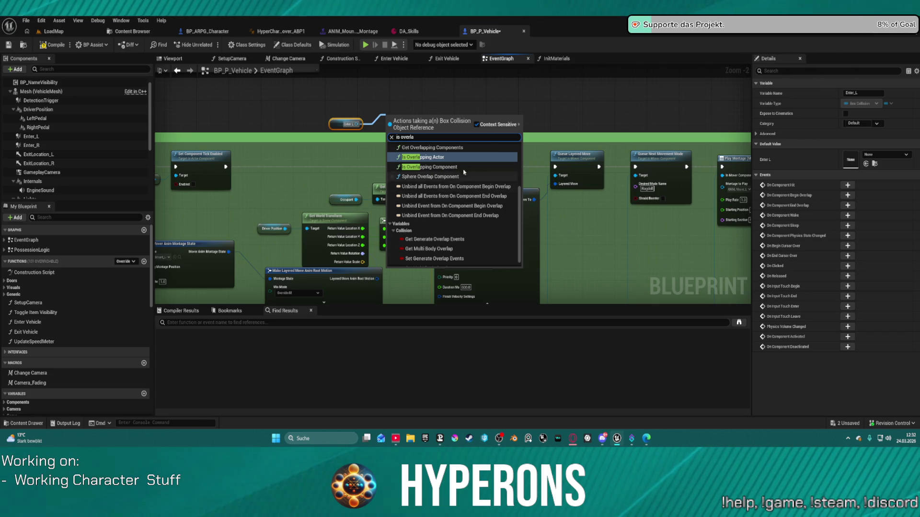
pyautogui.scroll(1, 489, 177)
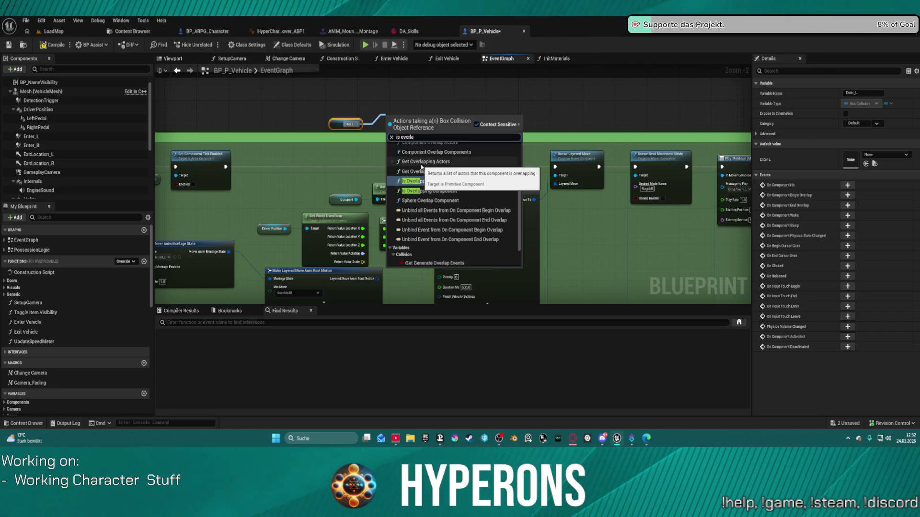
pyautogui.click(422, 164)
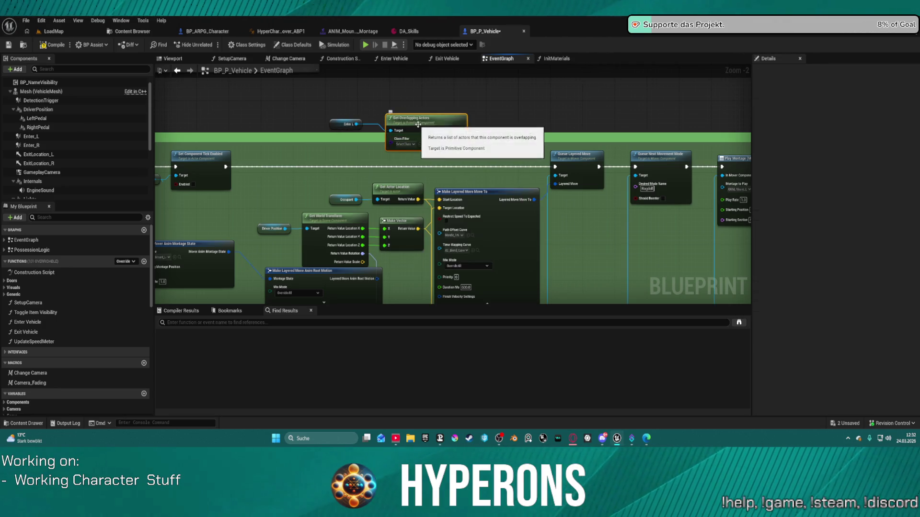
pyautogui.click(404, 144)
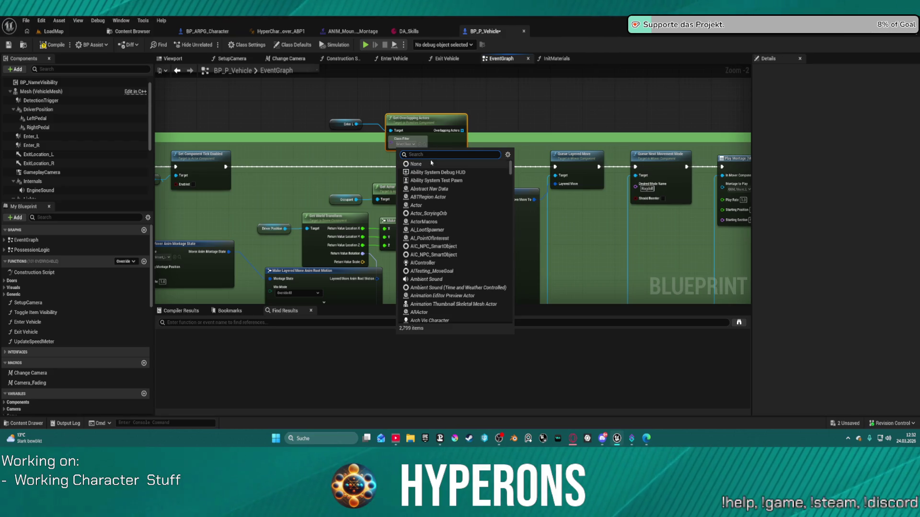
pyautogui.click(415, 119)
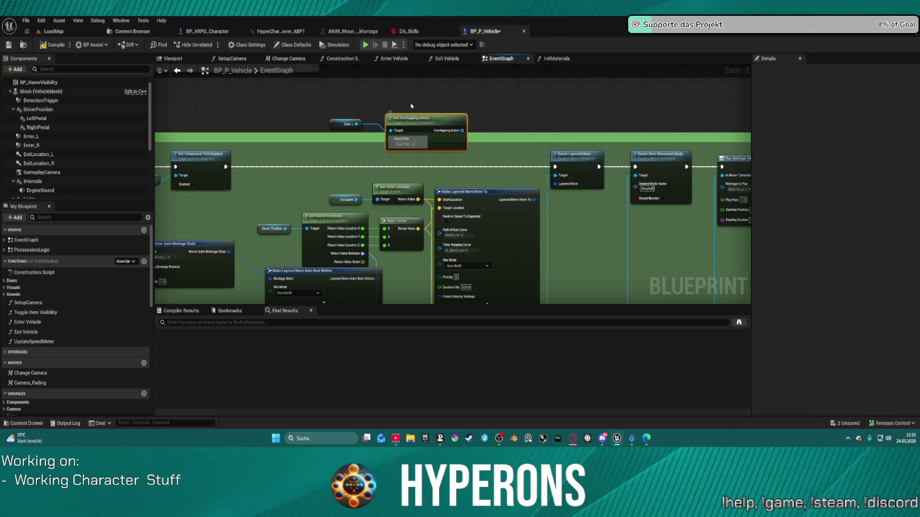
pyautogui.click(411, 110)
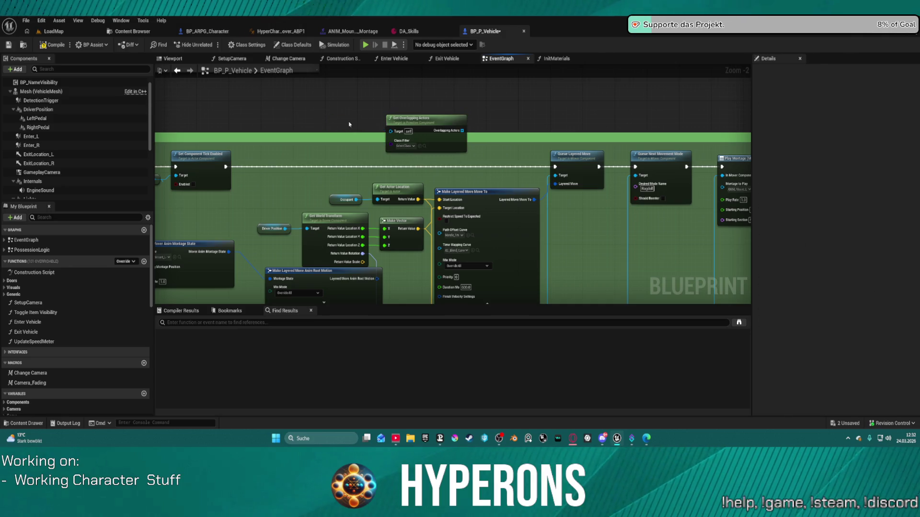
# Pan along the graph to the Make Layered Move Move To node
pyautogui.moveTo(405, 125)
pyautogui.mouseDown()
pyautogui.moveTo(431, 109)
pyautogui.moveTo(422, 67)
pyautogui.mouseUp()
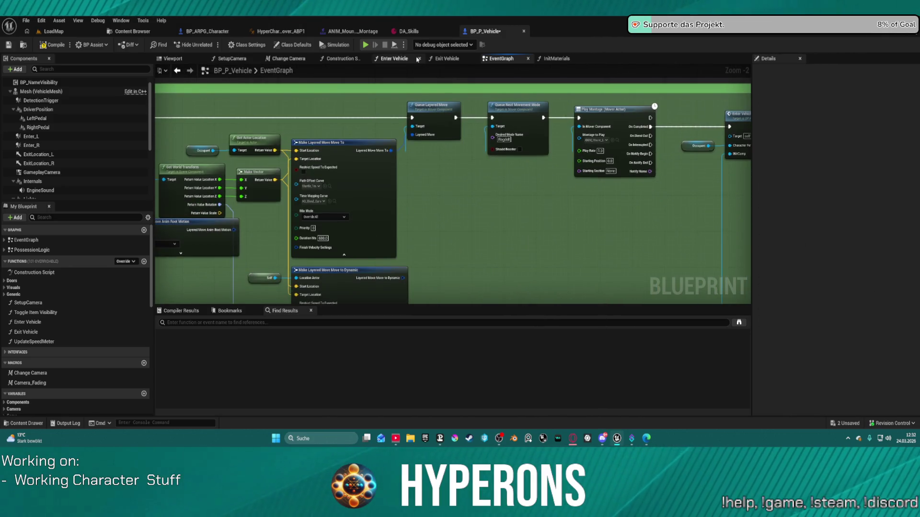
pyautogui.moveTo(479, 144)
pyautogui.mouseDown()
pyautogui.moveTo(554, 215)
pyautogui.moveTo(526, 243)
pyautogui.mouseUp()
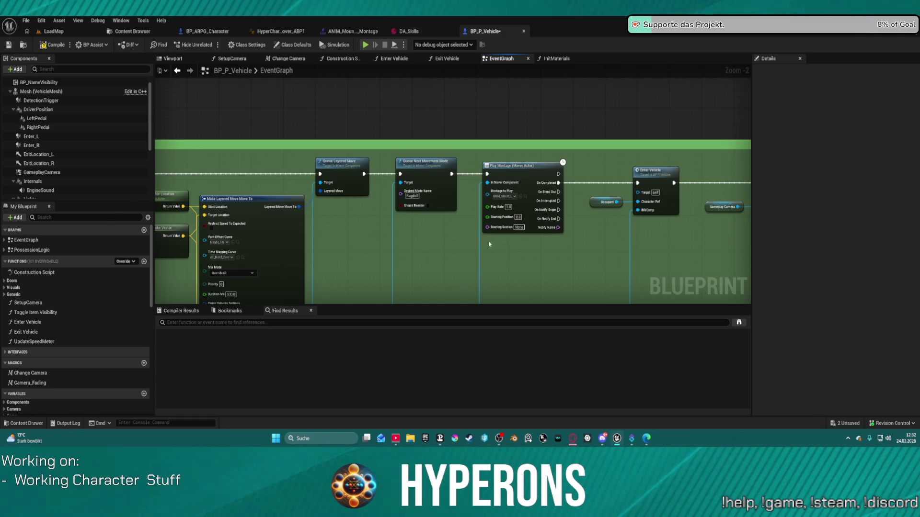
pyautogui.moveTo(440, 254)
pyautogui.mouseDown()
pyautogui.moveTo(676, 211)
pyautogui.moveTo(611, 222)
pyautogui.mouseUp()
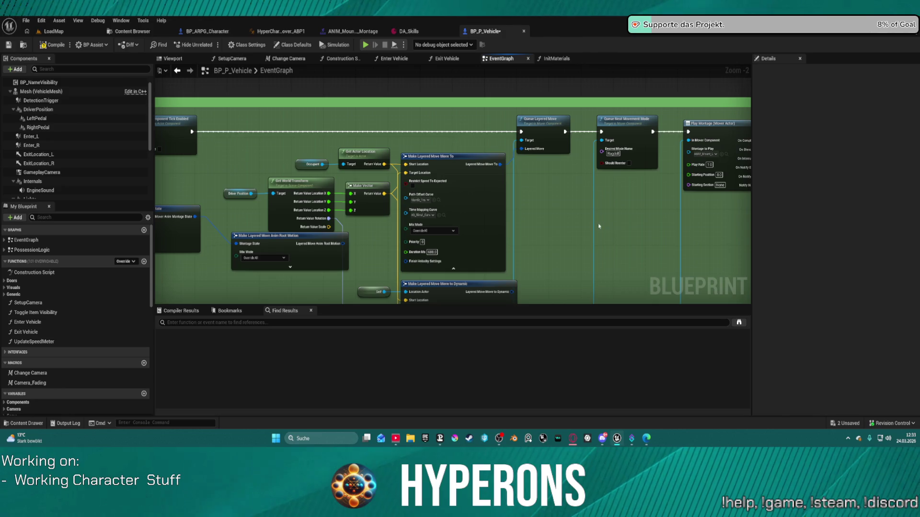
# Promote Make Layered Move Move To's Duration Ms pin to a variable and start renaming it
pyautogui.click(406, 249)
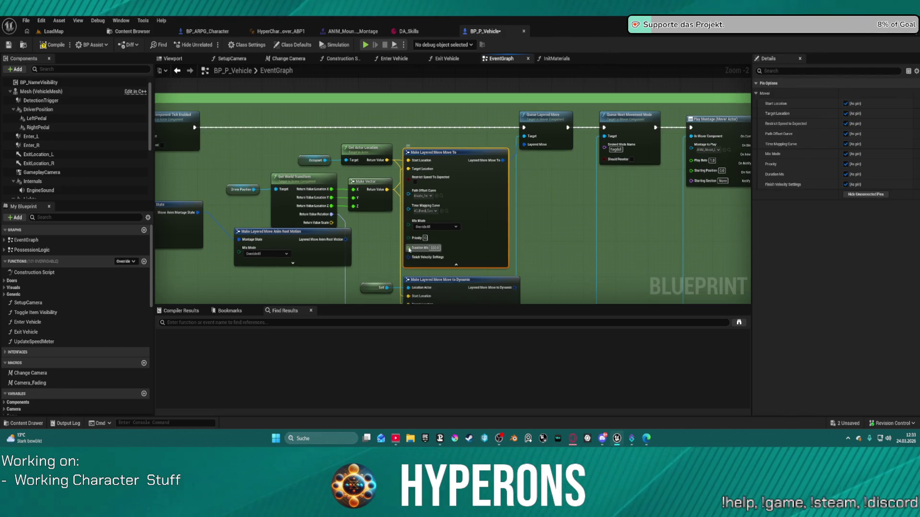
pyautogui.rightClick(407, 249)
pyautogui.click(430, 277)
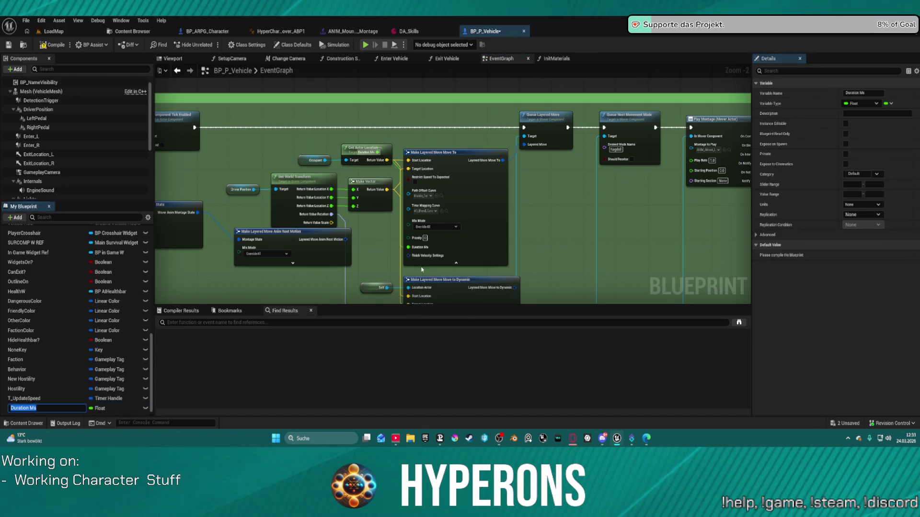
pyautogui.moveTo(355, 149)
pyautogui.mouseDown()
pyautogui.moveTo(392, 238)
pyautogui.moveTo(619, 223)
pyautogui.moveTo(567, 205)
pyautogui.mouseUp()
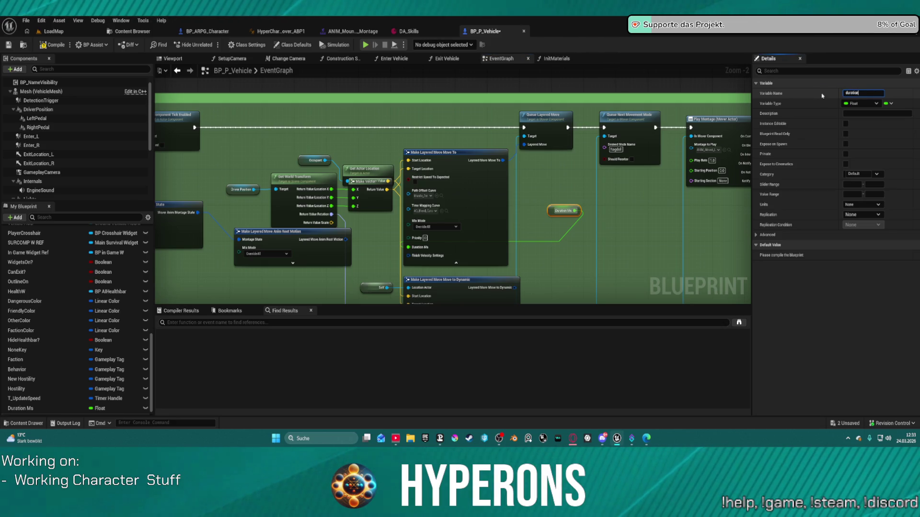
pyautogui.press('BackSpace')
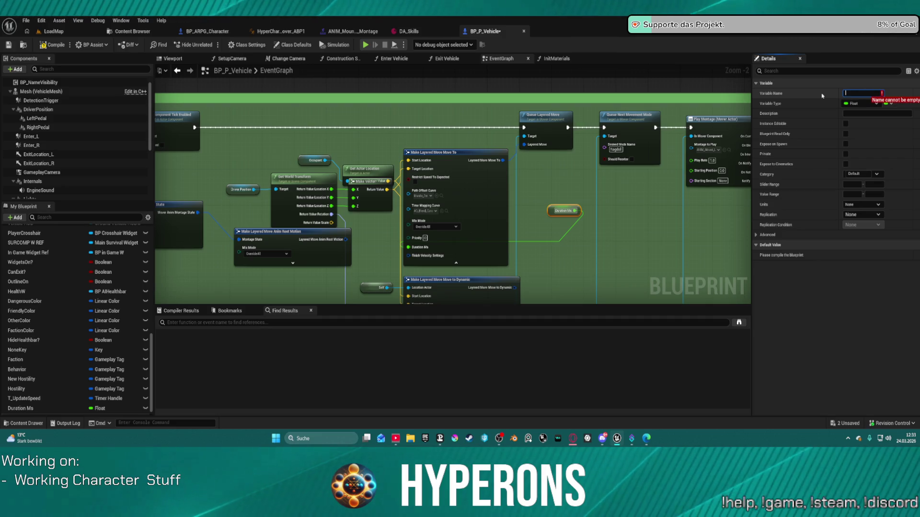